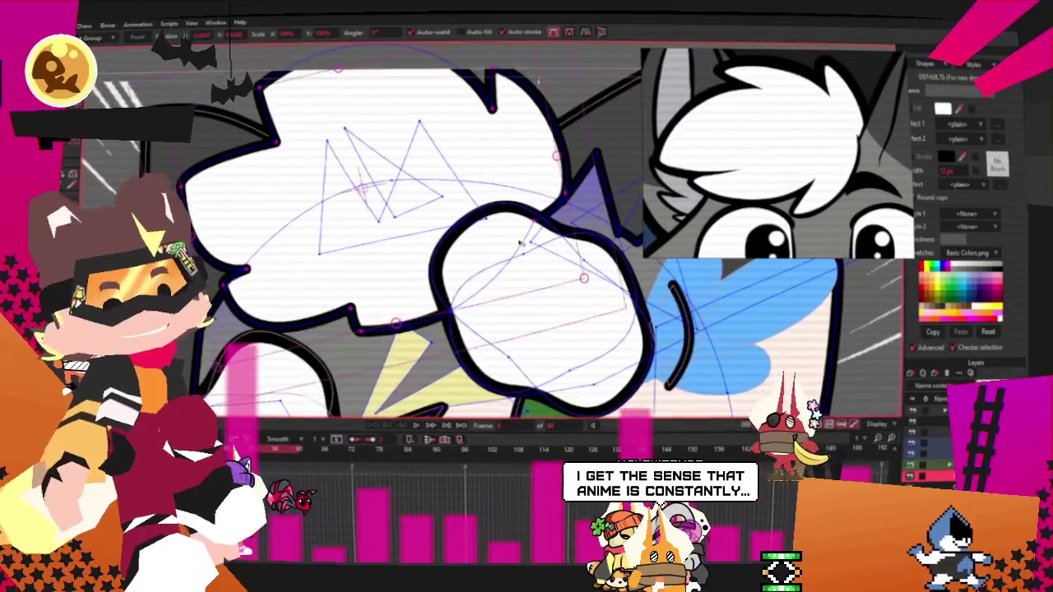
Step: Zoom in on the white raised fist and nudge one outline point slightly right
{"action": "scroll", "coordinate": [519, 280], "scroll_direction": "up", "scroll_amount": 2}
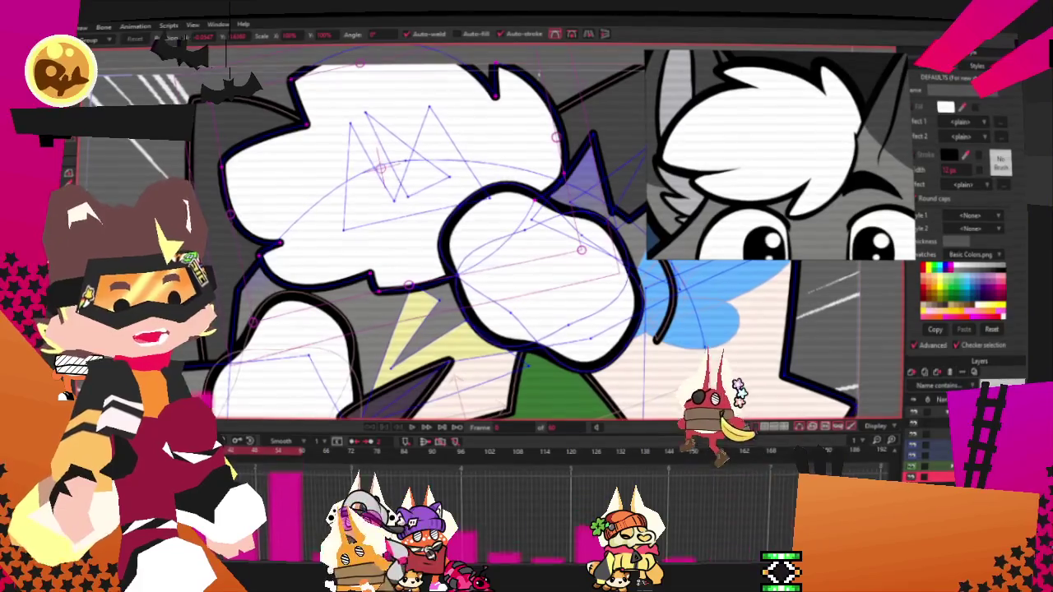
{"action": "scroll", "coordinate": [625, 248], "scroll_direction": "up", "scroll_amount": 1}
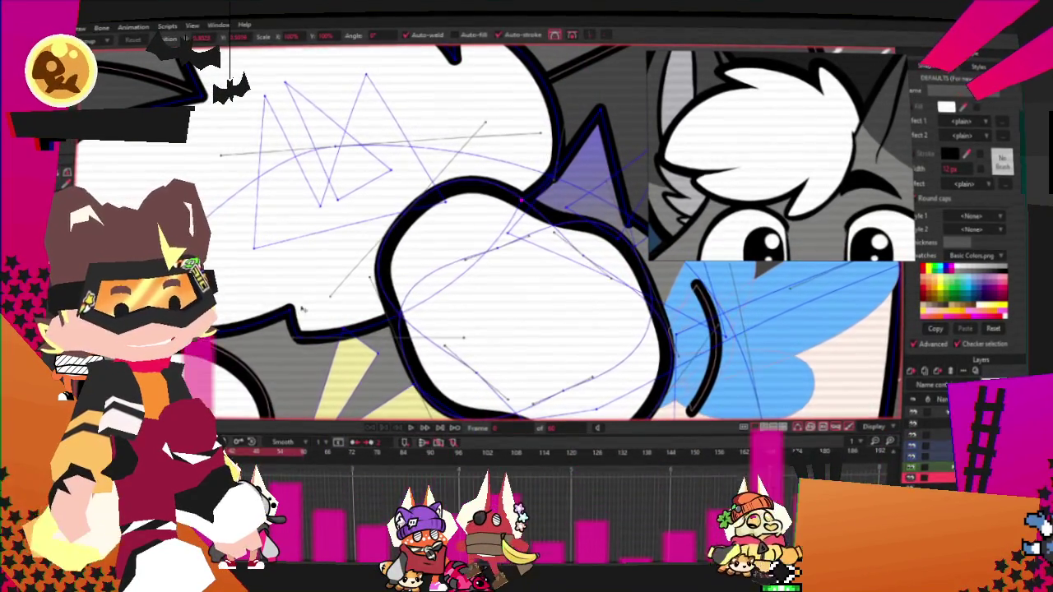
{"action": "left_click_drag", "start_coordinate": [486, 342], "coordinate": [523, 339]}
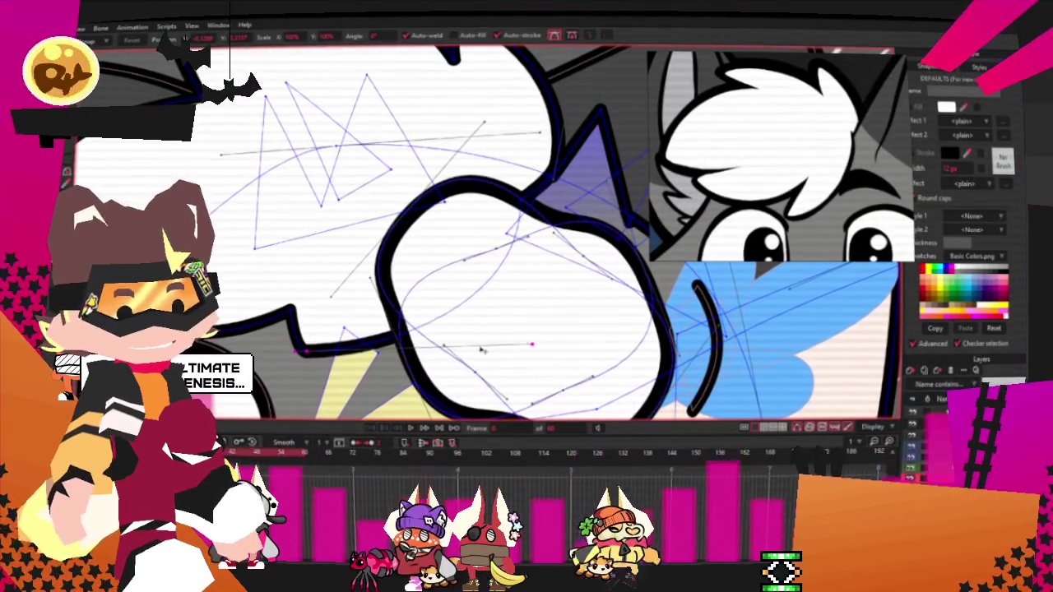
{"action": "scroll", "coordinate": [450, 201], "scroll_direction": "down", "scroll_amount": 3}
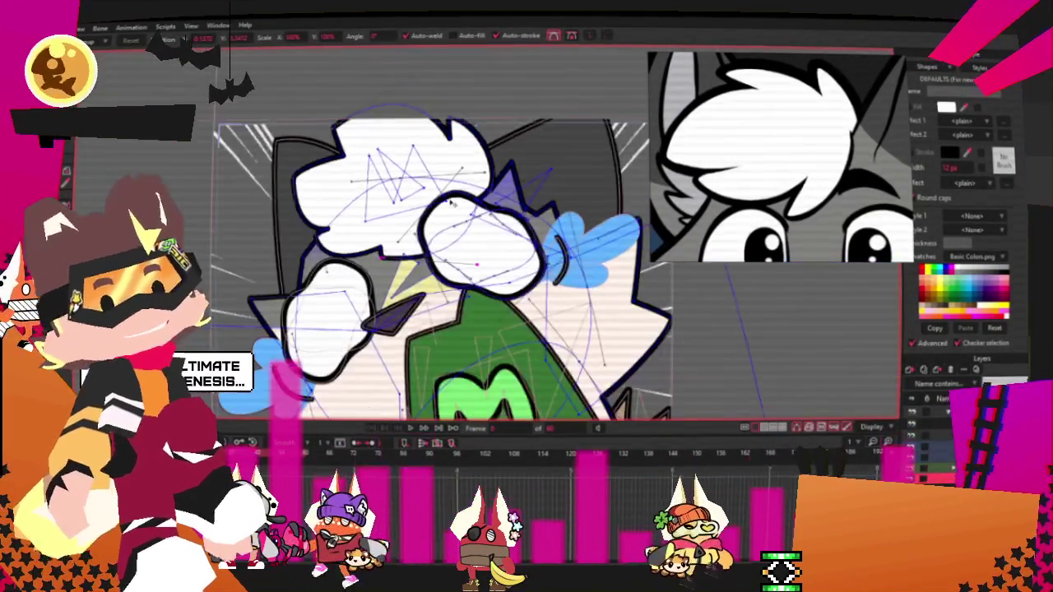
{"action": "scroll", "coordinate": [447, 209], "scroll_direction": "up", "scroll_amount": 2}
{"action": "scroll", "coordinate": [447, 209], "scroll_direction": "down", "scroll_amount": 2}
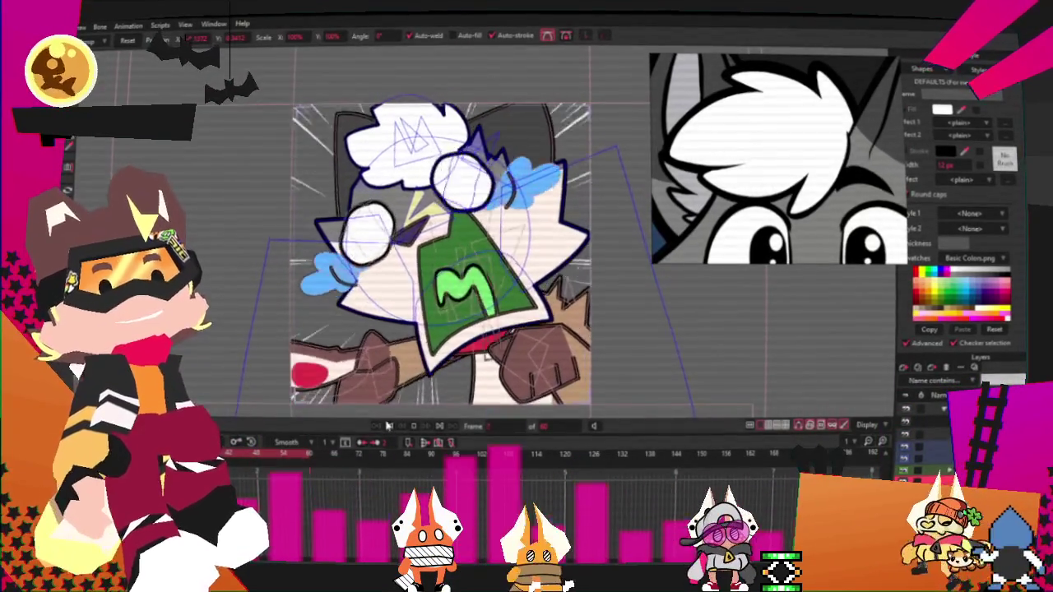
{"action": "scroll", "coordinate": [351, 142], "scroll_direction": "up", "scroll_amount": 3}
{"action": "scroll", "coordinate": [351, 142], "scroll_direction": "up", "scroll_amount": 2}
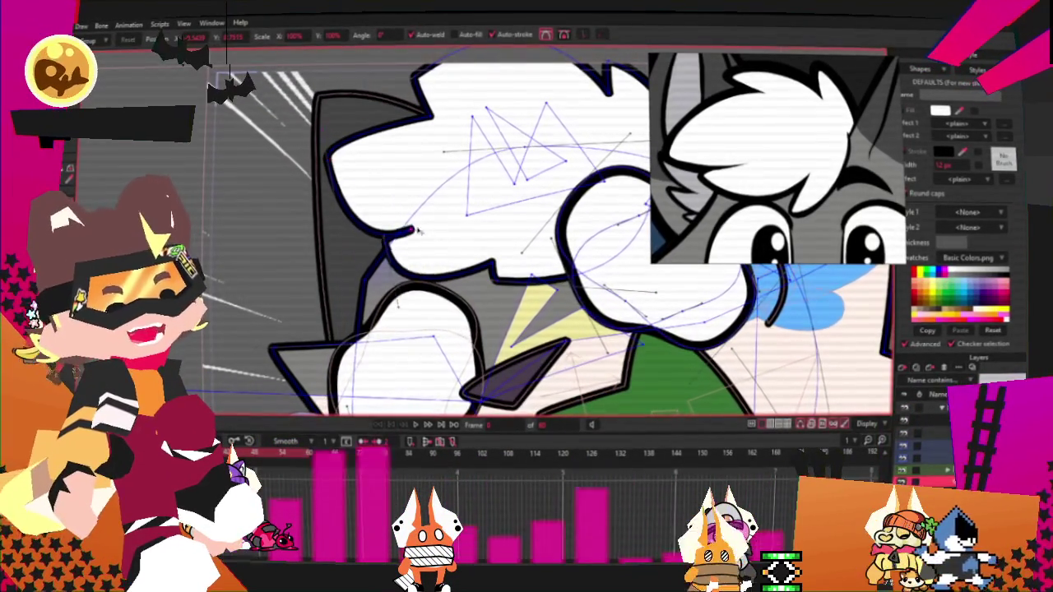
{"action": "scroll", "coordinate": [433, 118], "scroll_direction": "down", "scroll_amount": 2}
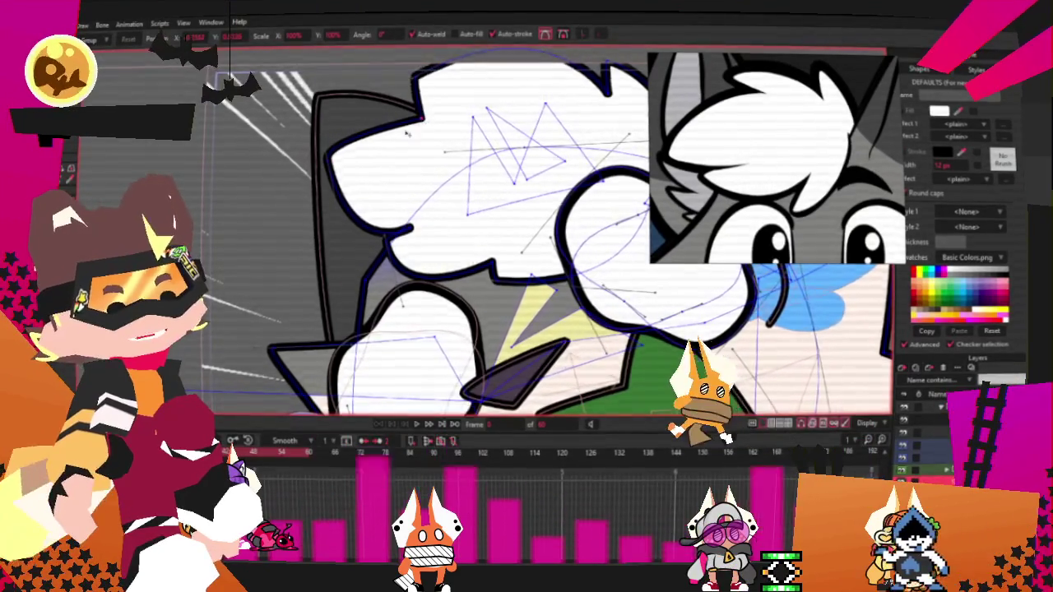
{"action": "scroll", "coordinate": [521, 98], "scroll_direction": "up", "scroll_amount": 1}
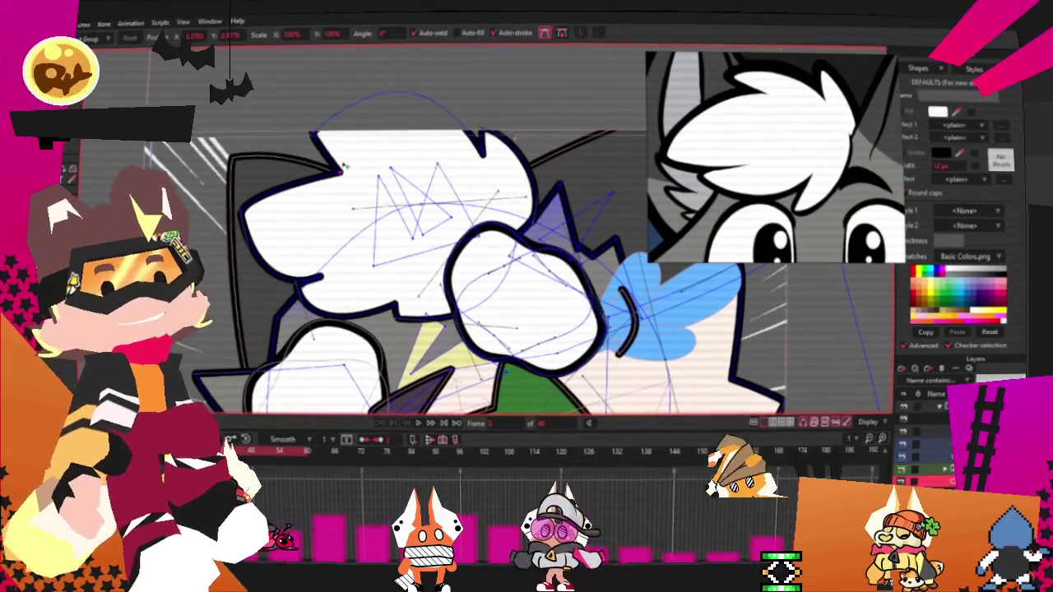
{"action": "scroll", "coordinate": [379, 140], "scroll_direction": "down", "scroll_amount": 1}
{"action": "scroll", "coordinate": [428, 104], "scroll_direction": "up", "scroll_amount": 1}
{"action": "scroll", "coordinate": [370, 214], "scroll_direction": "up", "scroll_amount": 1}
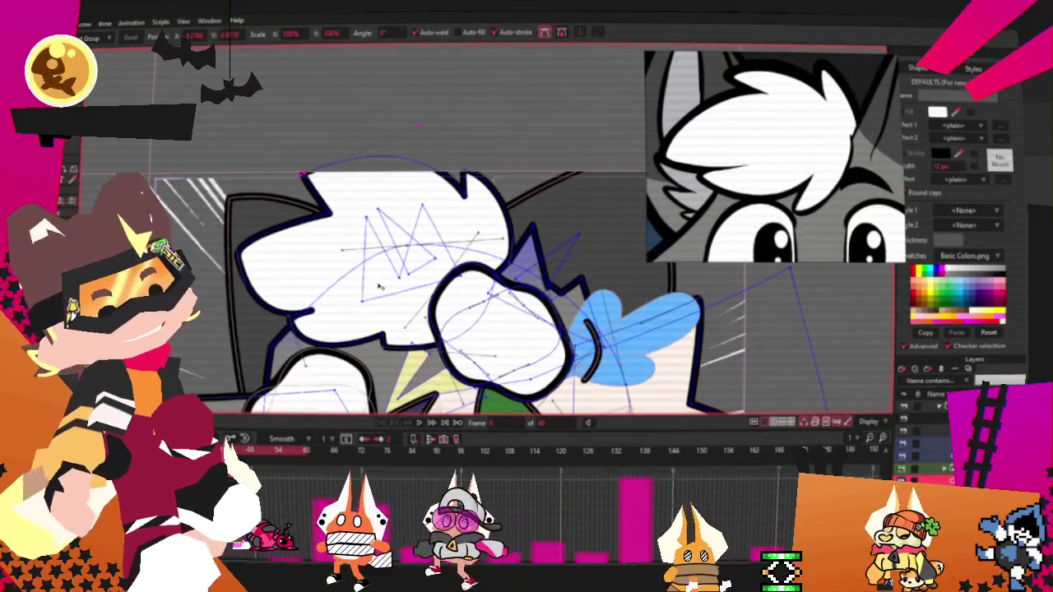
{"action": "scroll", "coordinate": [317, 318], "scroll_direction": "up", "scroll_amount": 1}
{"action": "scroll", "coordinate": [317, 318], "scroll_direction": "up", "scroll_amount": 1}
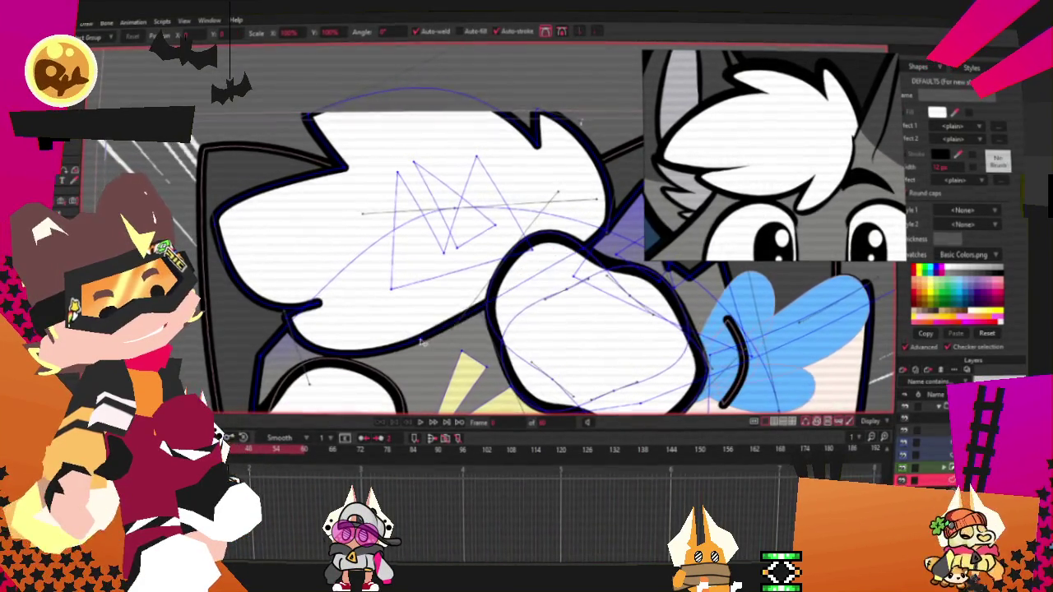
{"action": "scroll", "coordinate": [327, 274], "scroll_direction": "up", "scroll_amount": 1}
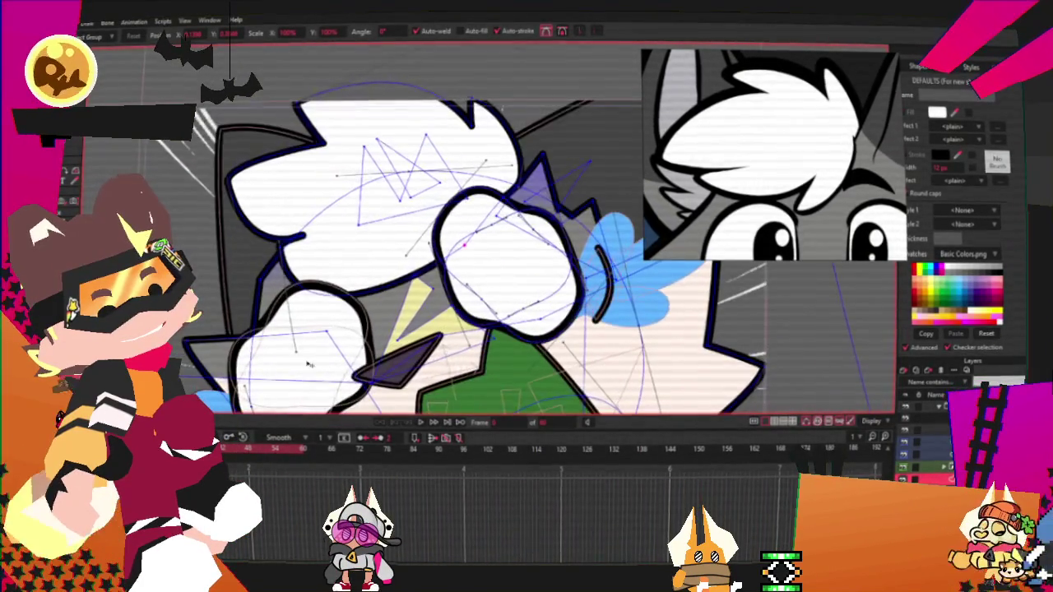
{"action": "scroll", "coordinate": [349, 296], "scroll_direction": "up", "scroll_amount": 1}
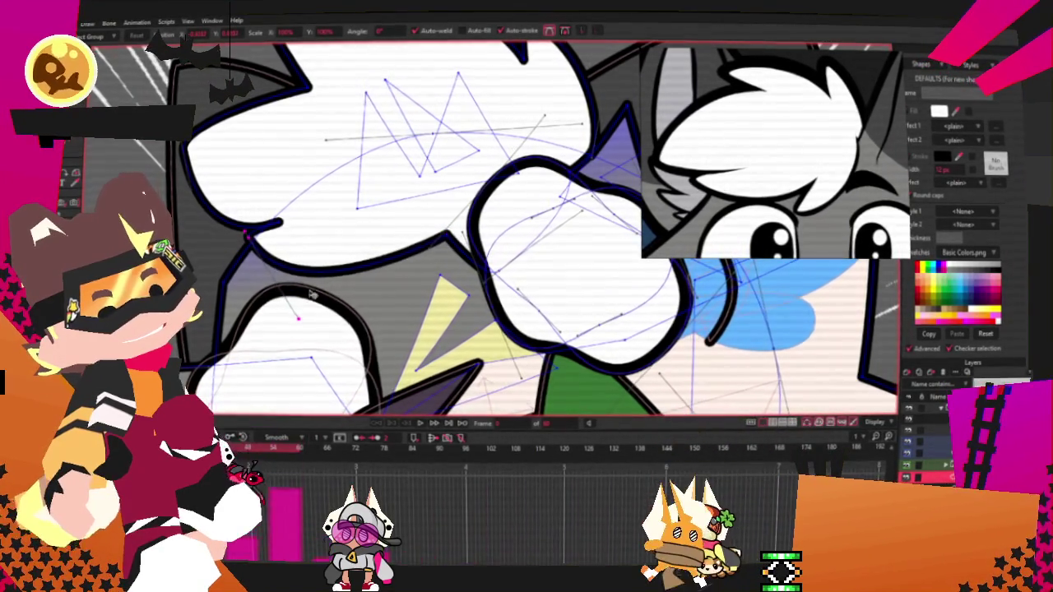
{"action": "scroll", "coordinate": [353, 323], "scroll_direction": "down", "scroll_amount": 2}
{"action": "scroll", "coordinate": [353, 324], "scroll_direction": "up", "scroll_amount": 1}
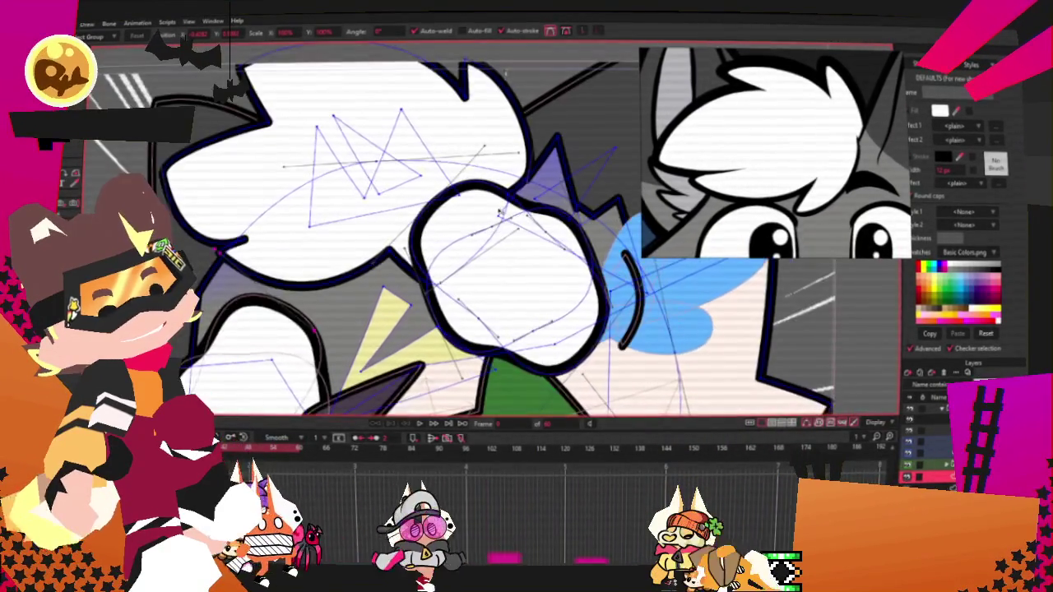
{"action": "scroll", "coordinate": [409, 269], "scroll_direction": "down", "scroll_amount": 3}
{"action": "scroll", "coordinate": [445, 271], "scroll_direction": "up", "scroll_amount": 2}
{"action": "scroll", "coordinate": [444, 272], "scroll_direction": "up", "scroll_amount": 1}
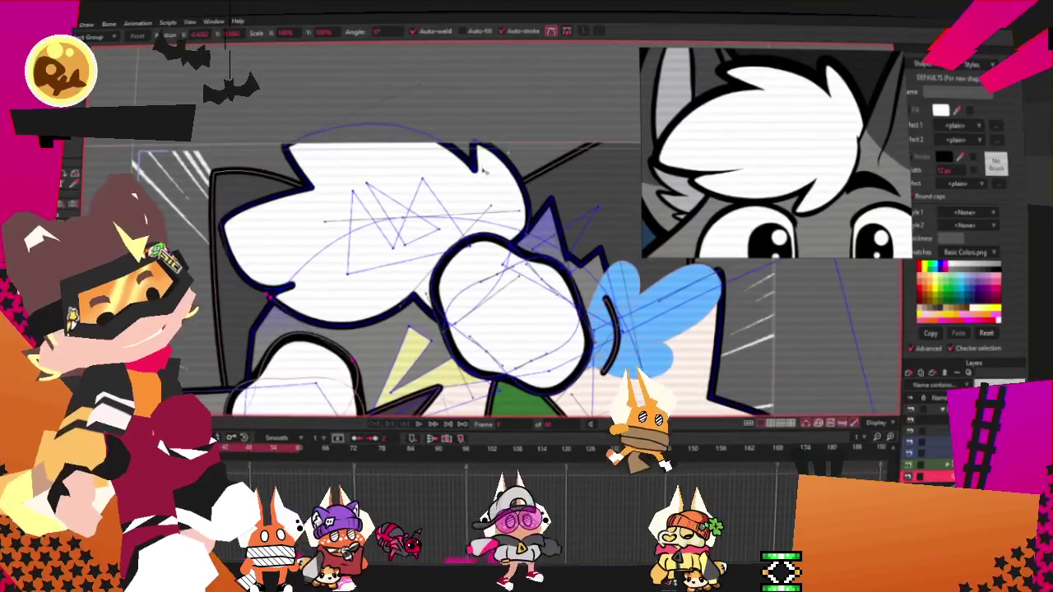
{"action": "scroll", "coordinate": [444, 271], "scroll_direction": "down", "scroll_amount": 3}
{"action": "scroll", "coordinate": [283, 239], "scroll_direction": "up", "scroll_amount": 2}
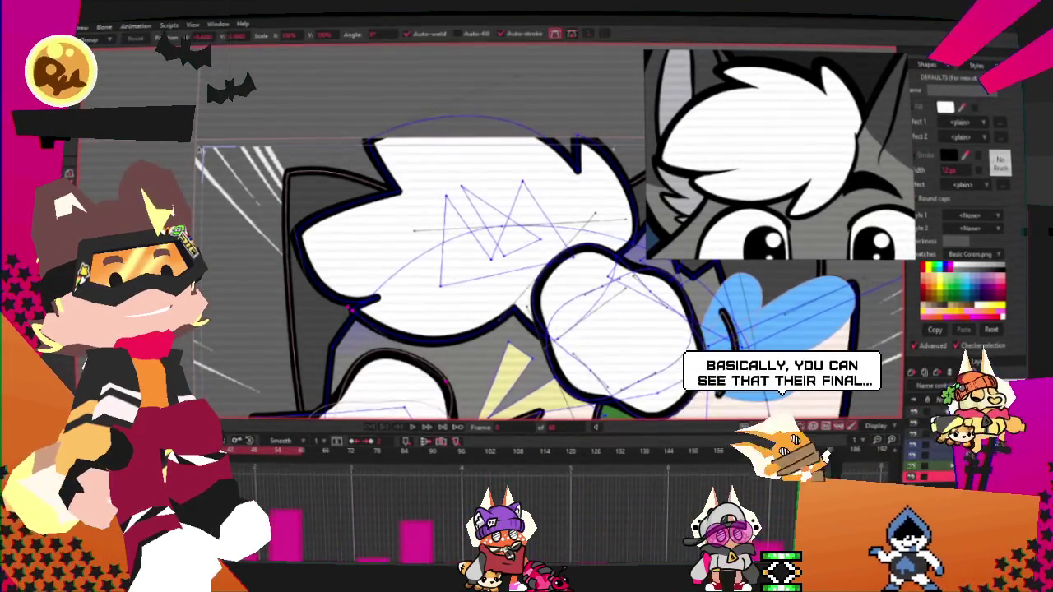
Step: With Transform Points, notch the fist's lower outline and pull that section downward
{"action": "left_click", "coordinate": [153, 146]}
{"action": "scroll", "coordinate": [409, 329], "scroll_direction": "up", "scroll_amount": 1}
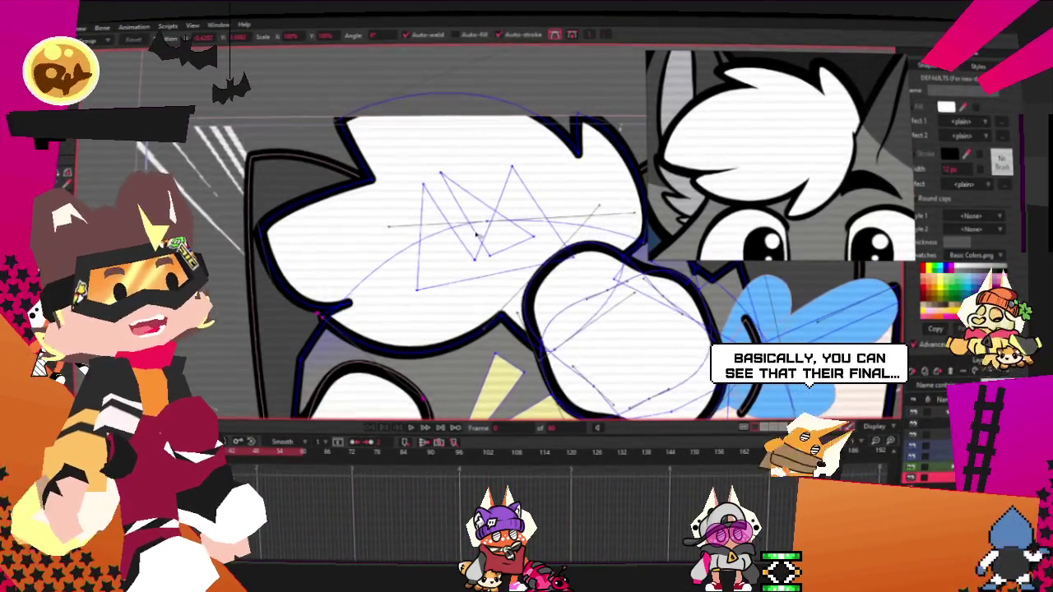
{"action": "scroll", "coordinate": [485, 244], "scroll_direction": "up", "scroll_amount": 1}
{"action": "scroll", "coordinate": [495, 330], "scroll_direction": "up", "scroll_amount": 1}
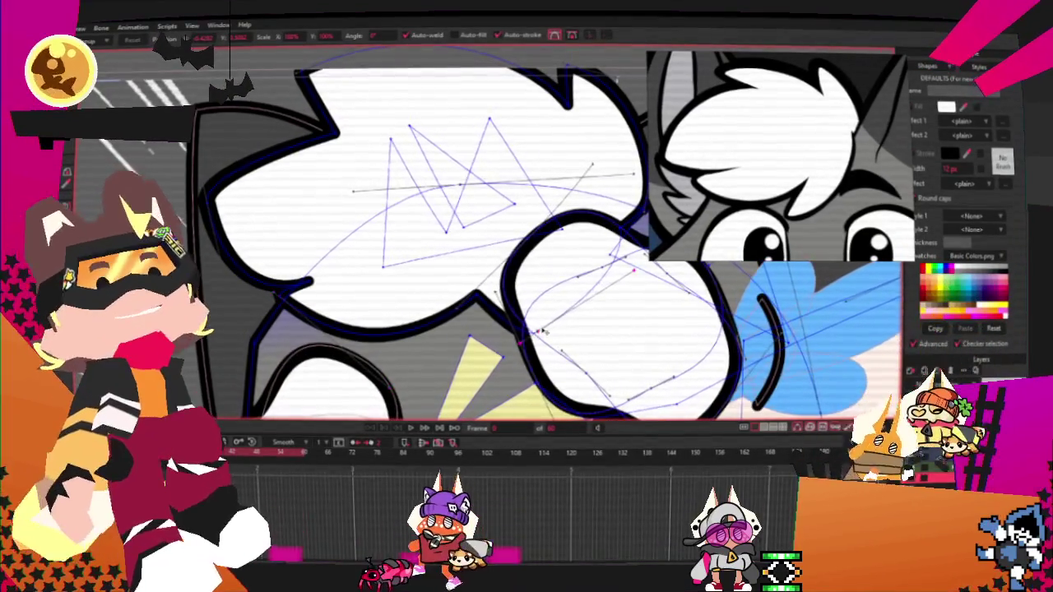
{"action": "left_click_drag", "start_coordinate": [542, 330], "coordinate": [467, 298]}
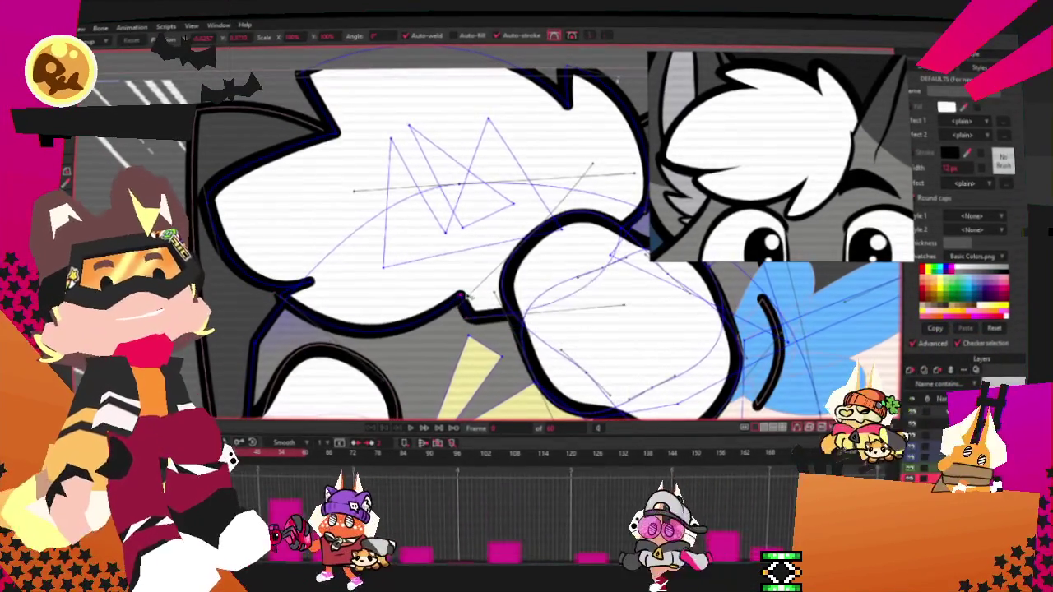
{"action": "left_click_drag", "start_coordinate": [468, 294], "coordinate": [497, 332]}
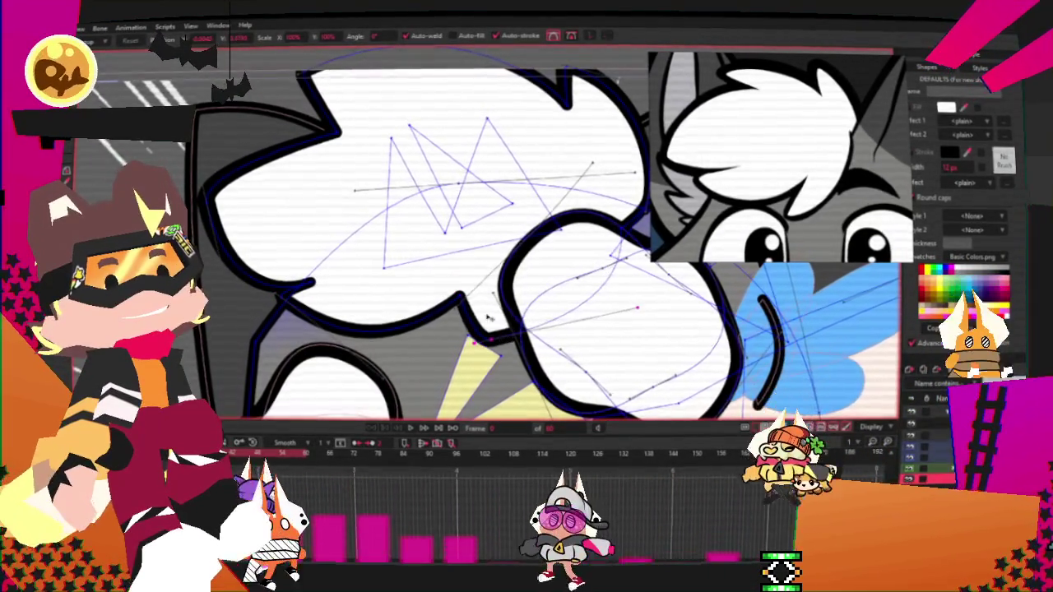
{"action": "scroll", "coordinate": [437, 259], "scroll_direction": "down", "scroll_amount": 3}
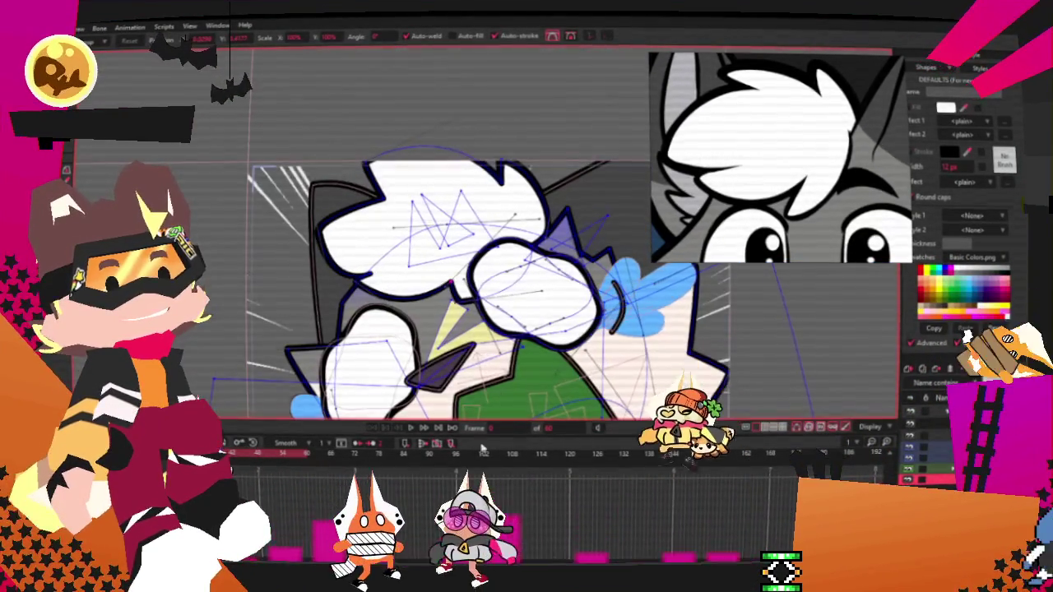
{"action": "scroll", "coordinate": [460, 250], "scroll_direction": "down", "scroll_amount": 3}
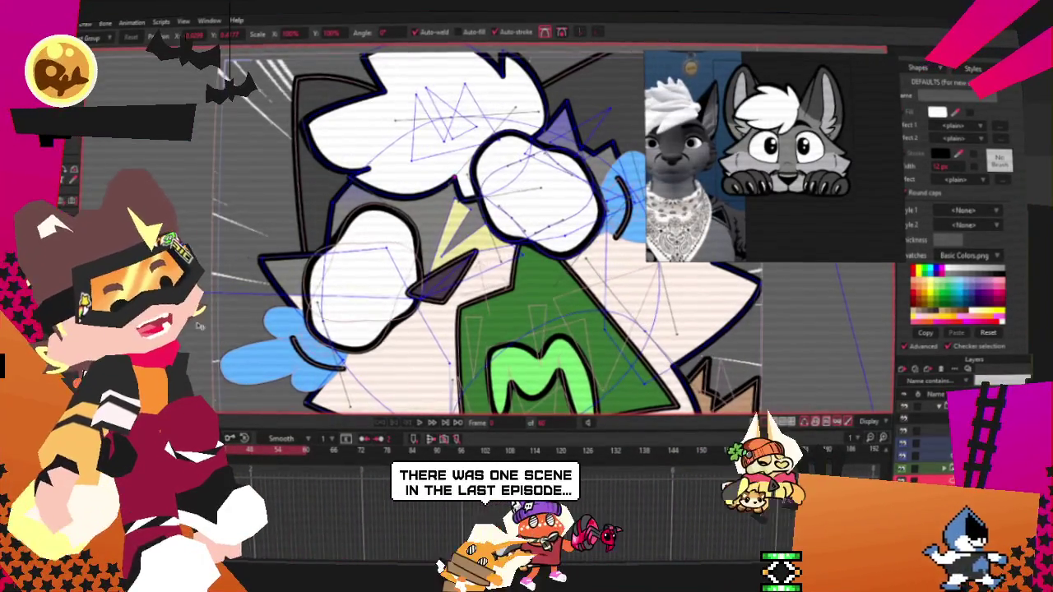
Step: Raise the lower vertex of the black outline beside the blue hair tuft
{"action": "scroll", "coordinate": [277, 238], "scroll_direction": "up", "scroll_amount": 1}
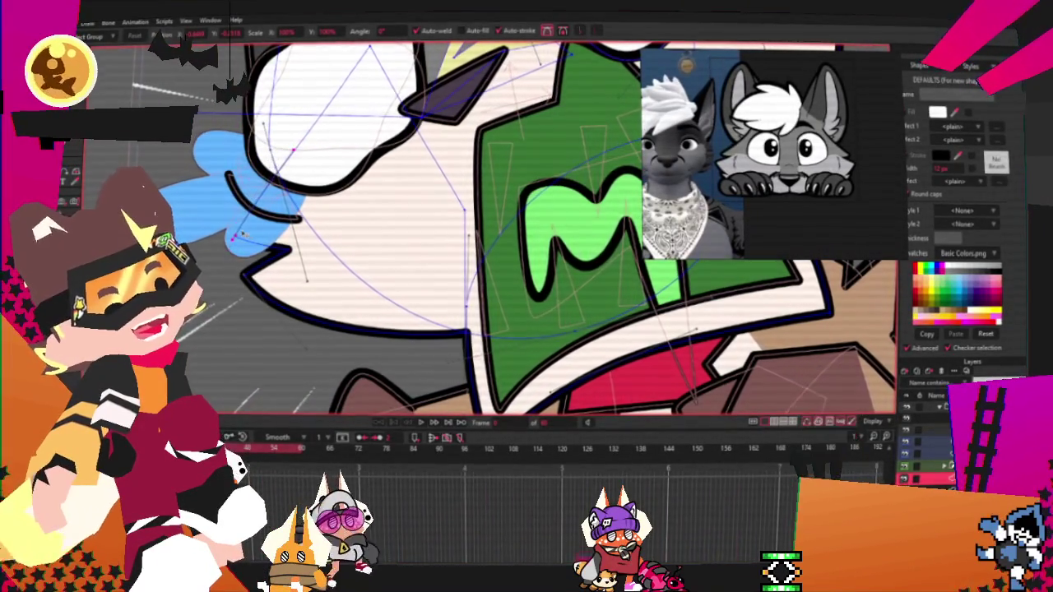
{"action": "scroll", "coordinate": [234, 231], "scroll_direction": "down", "scroll_amount": 5}
{"action": "scroll", "coordinate": [359, 175], "scroll_direction": "up", "scroll_amount": 1}
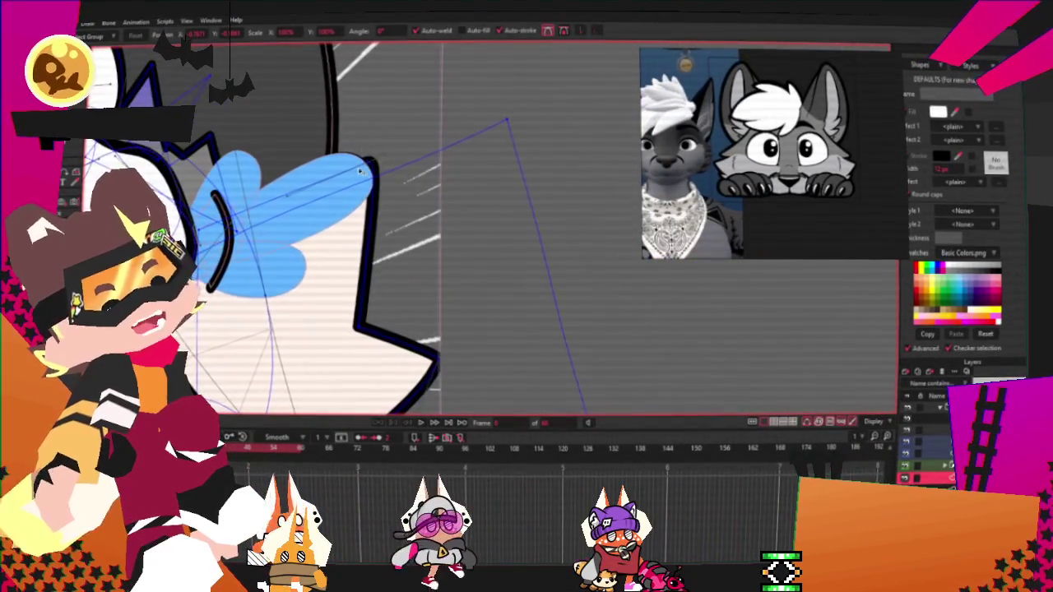
{"action": "left_click_drag", "start_coordinate": [383, 259], "coordinate": [421, 324]}
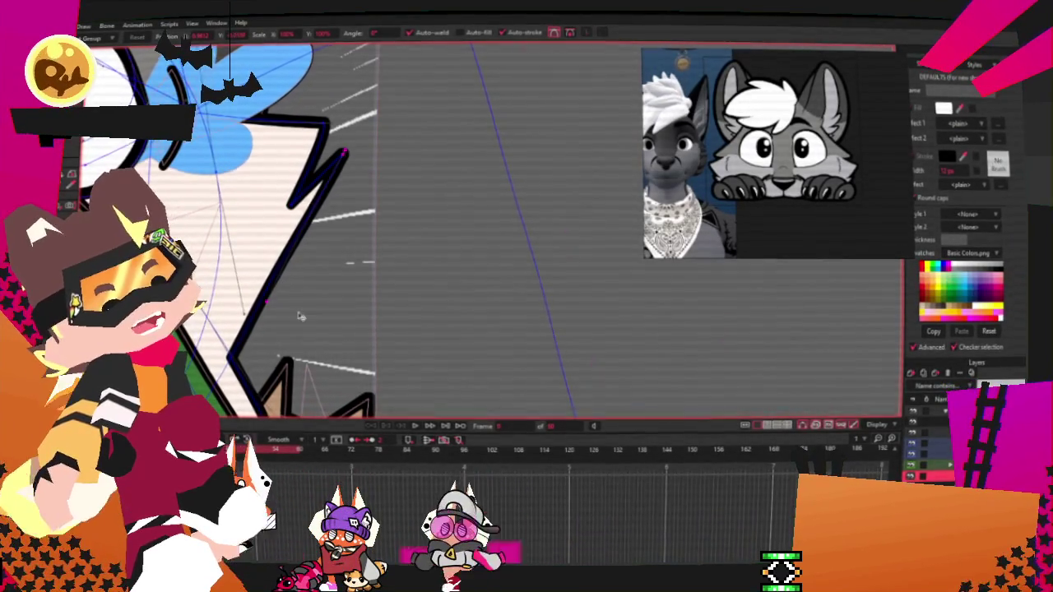
{"action": "scroll", "coordinate": [329, 230], "scroll_direction": "down", "scroll_amount": 2}
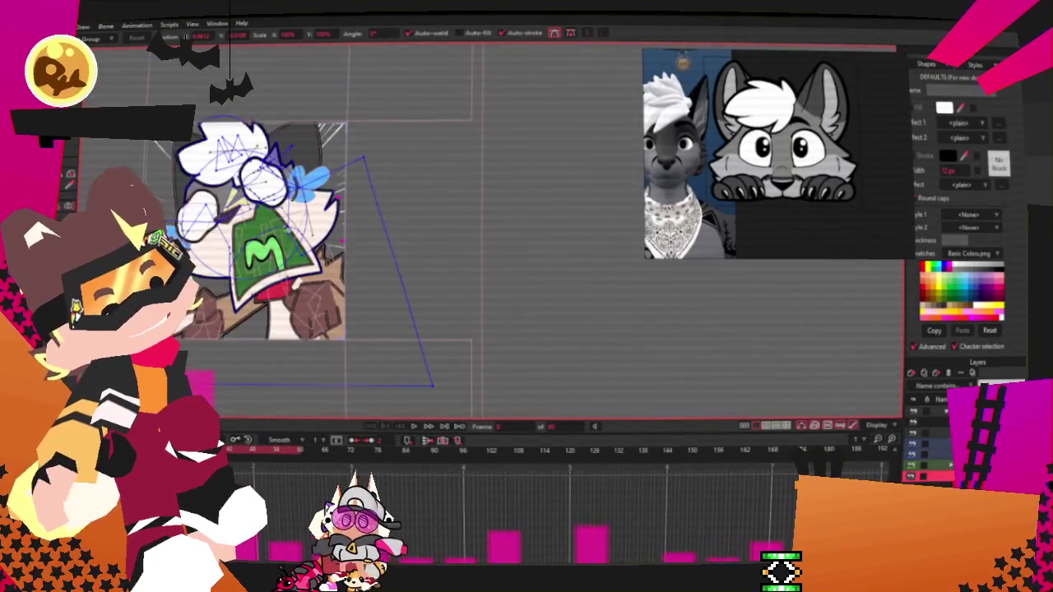
Step: Reshape the outline around the side spike, moving its tip down and left
{"action": "scroll", "coordinate": [329, 230], "scroll_direction": "up", "scroll_amount": 4}
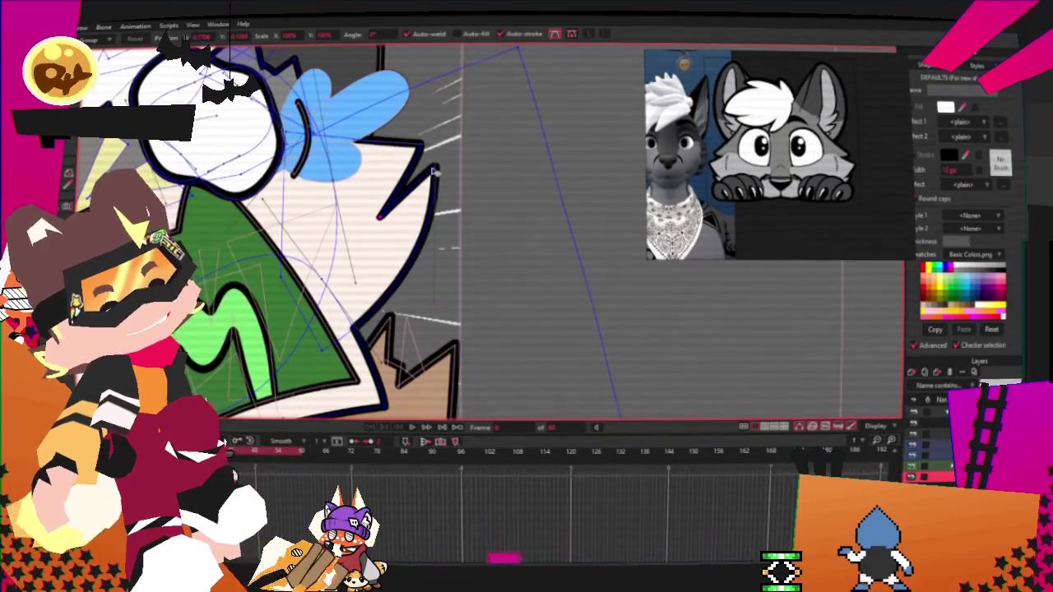
{"action": "left_click_drag", "start_coordinate": [434, 170], "coordinate": [390, 167]}
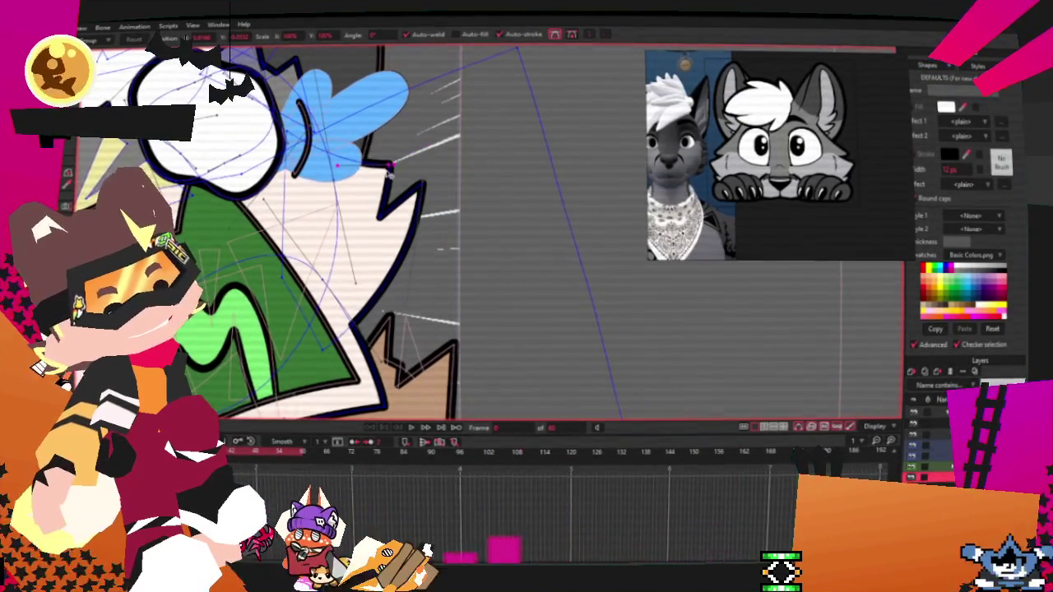
{"action": "left_click_drag", "start_coordinate": [411, 202], "coordinate": [372, 226]}
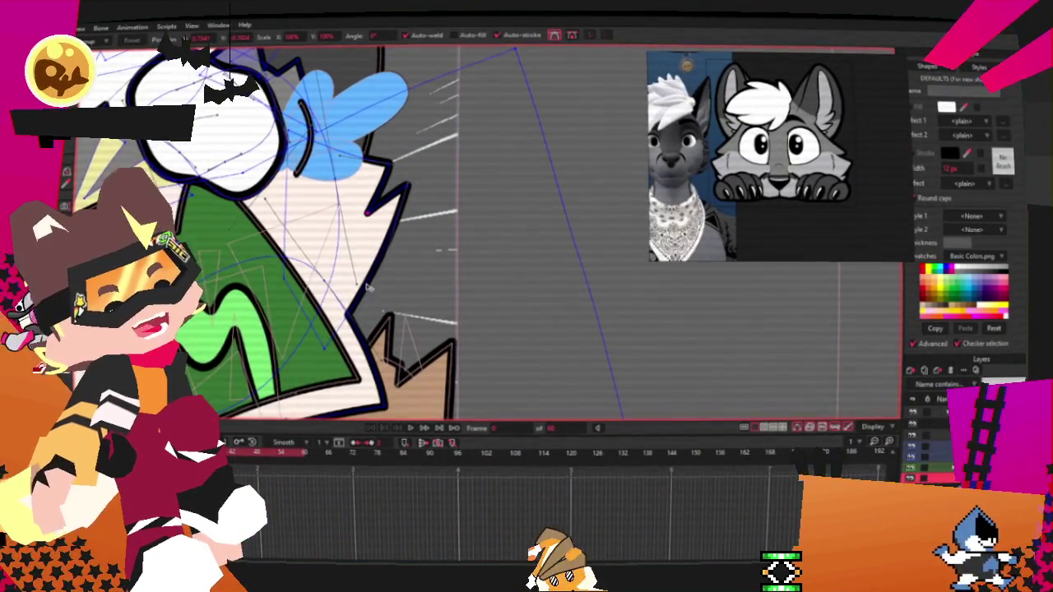
{"action": "scroll", "coordinate": [439, 292], "scroll_direction": "down", "scroll_amount": 3}
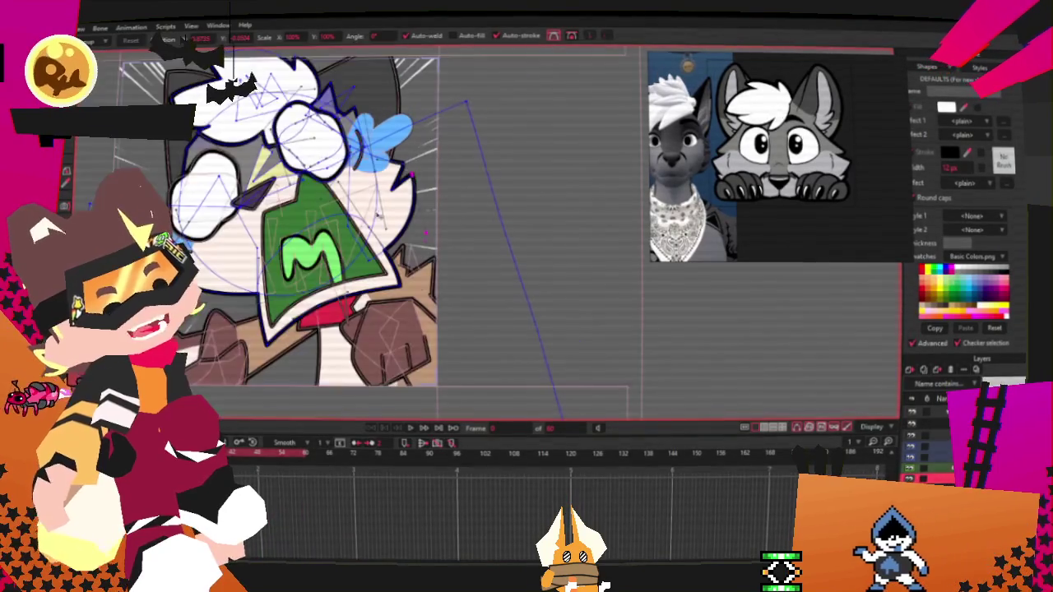
{"action": "scroll", "coordinate": [355, 206], "scroll_direction": "down", "scroll_amount": 1}
{"action": "scroll", "coordinate": [355, 205], "scroll_direction": "up", "scroll_amount": 2}
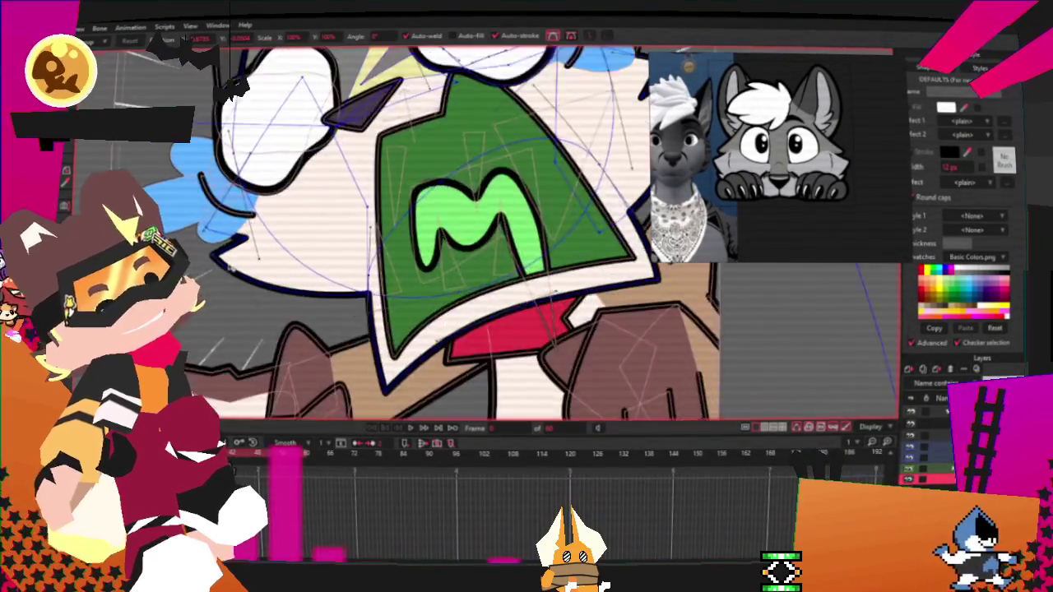
{"action": "scroll", "coordinate": [354, 206], "scroll_direction": "up", "scroll_amount": 2}
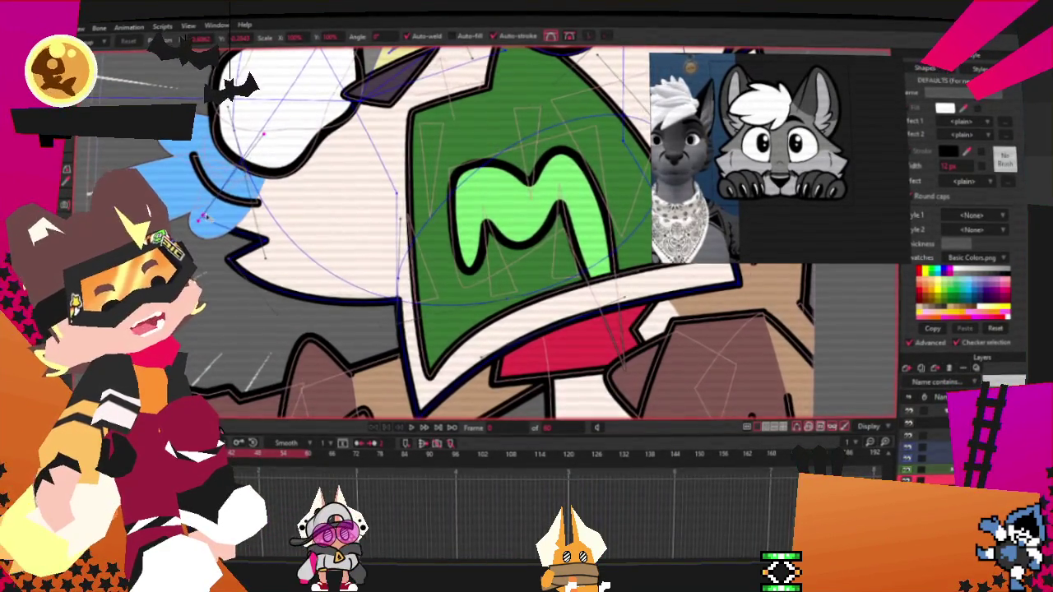
{"action": "scroll", "coordinate": [251, 83], "scroll_direction": "down", "scroll_amount": 2}
{"action": "scroll", "coordinate": [495, 136], "scroll_direction": "up", "scroll_amount": 2}
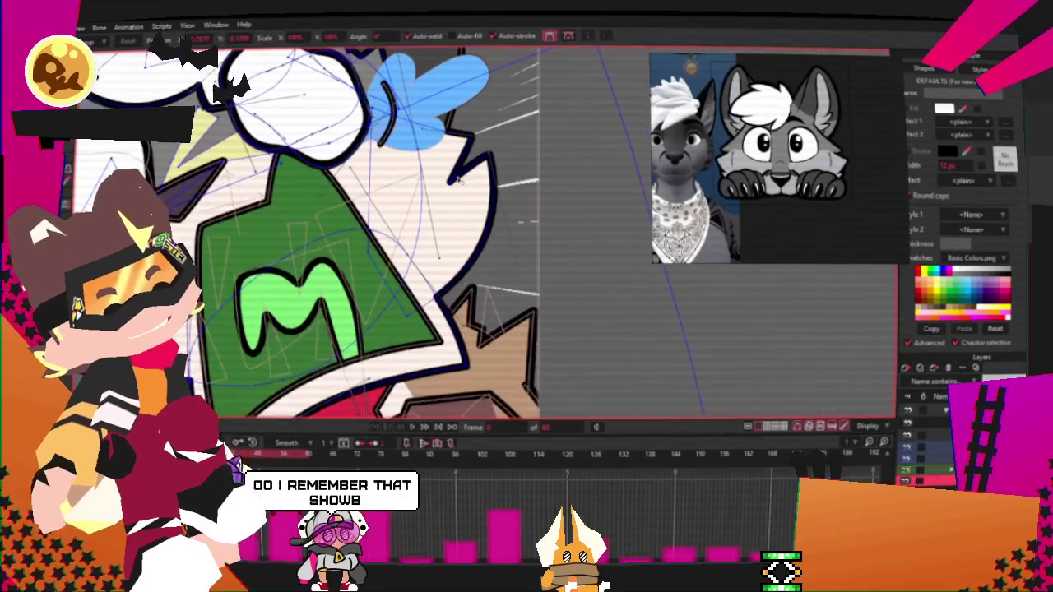
{"action": "scroll", "coordinate": [530, 212], "scroll_direction": "down", "scroll_amount": 1}
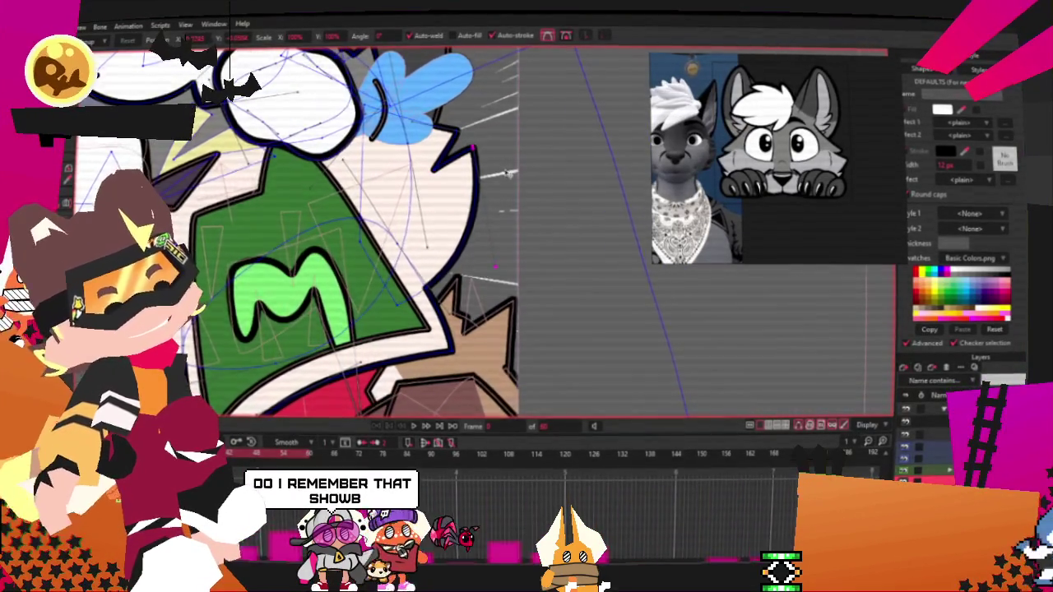
{"action": "scroll", "coordinate": [536, 255], "scroll_direction": "up", "scroll_amount": 1}
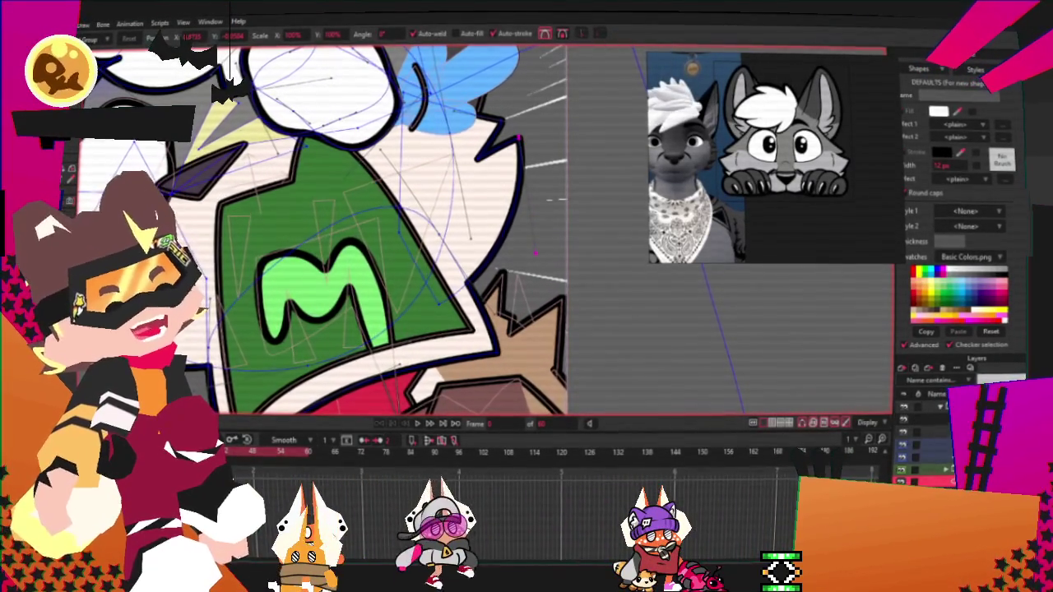
{"action": "scroll", "coordinate": [223, 247], "scroll_direction": "down", "scroll_amount": 3}
{"action": "scroll", "coordinate": [436, 182], "scroll_direction": "up", "scroll_amount": 3}
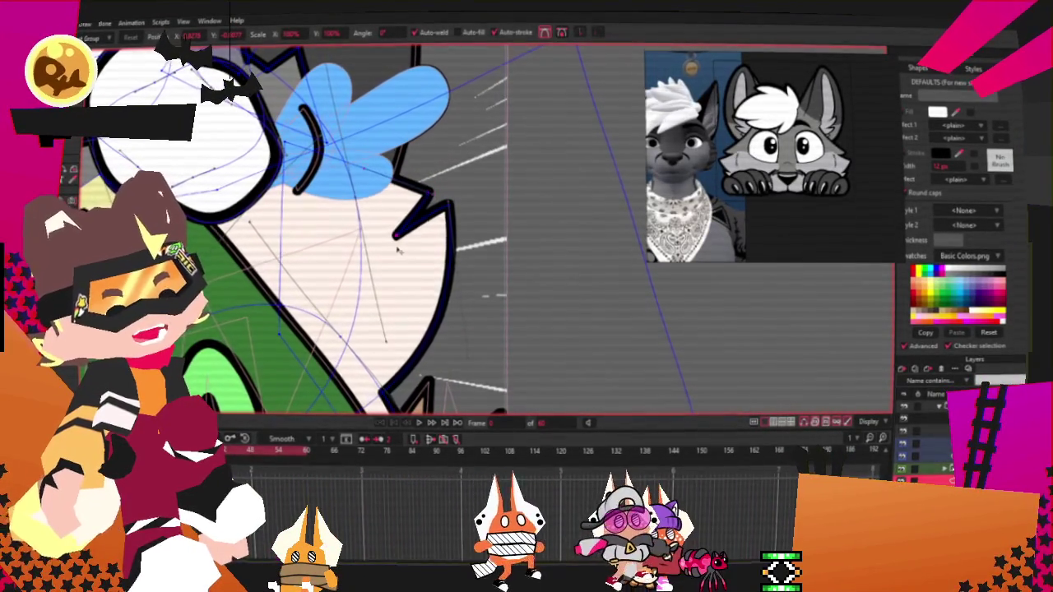
Step: Pull the face outline's spike point outward so the neighbouring curve follows
{"action": "left_click_drag", "start_coordinate": [426, 191], "coordinate": [455, 203]}
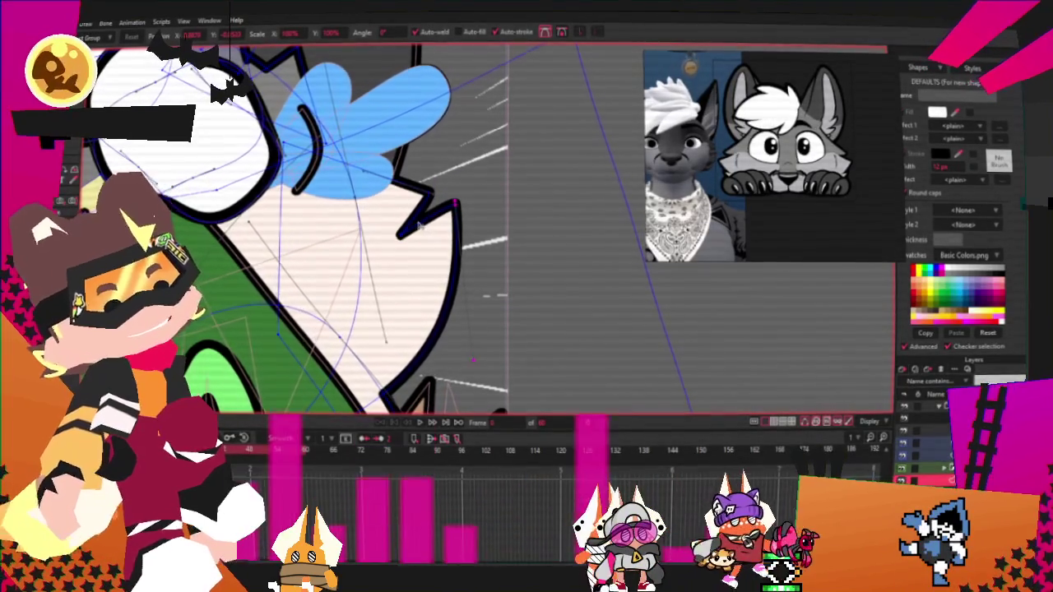
{"action": "scroll", "coordinate": [428, 218], "scroll_direction": "up", "scroll_amount": 2}
{"action": "scroll", "coordinate": [404, 220], "scroll_direction": "down", "scroll_amount": 1}
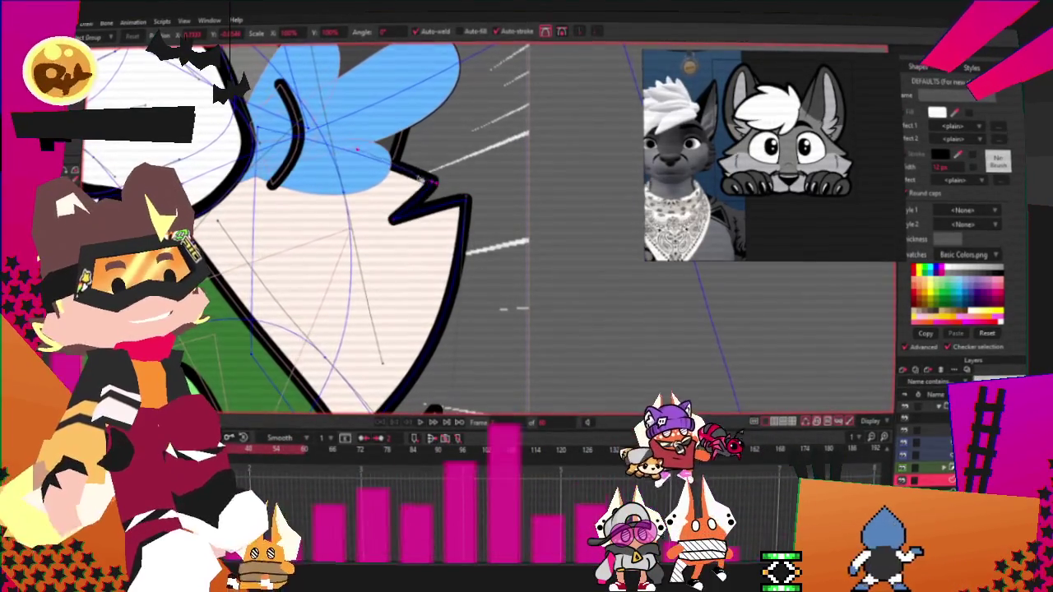
{"action": "left_click", "coordinate": [454, 202]}
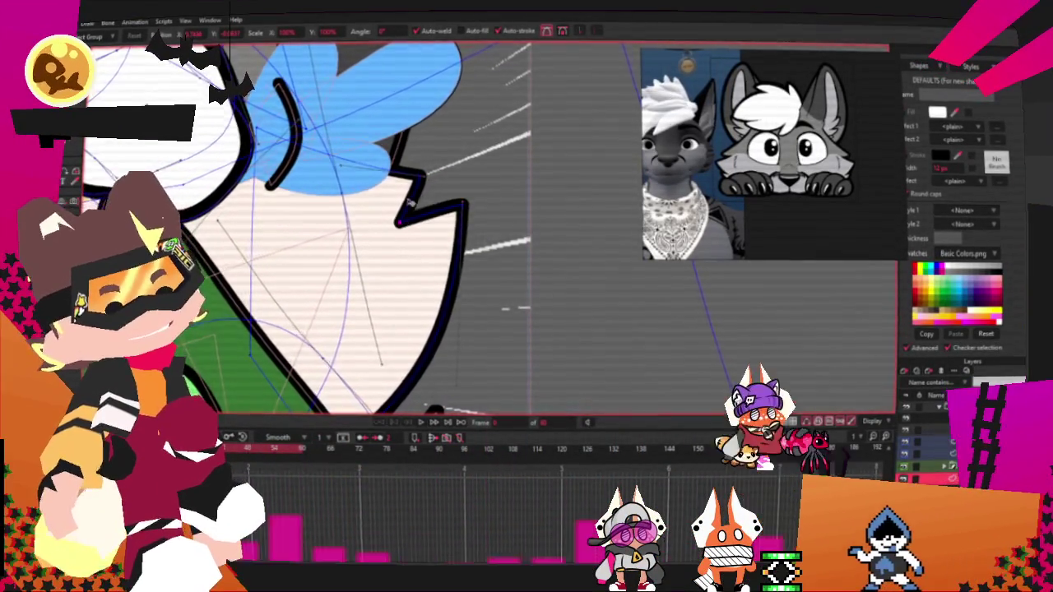
{"action": "scroll", "coordinate": [458, 221], "scroll_direction": "down", "scroll_amount": 5}
{"action": "scroll", "coordinate": [361, 214], "scroll_direction": "up", "scroll_amount": 3}
{"action": "scroll", "coordinate": [362, 214], "scroll_direction": "down", "scroll_amount": 2}
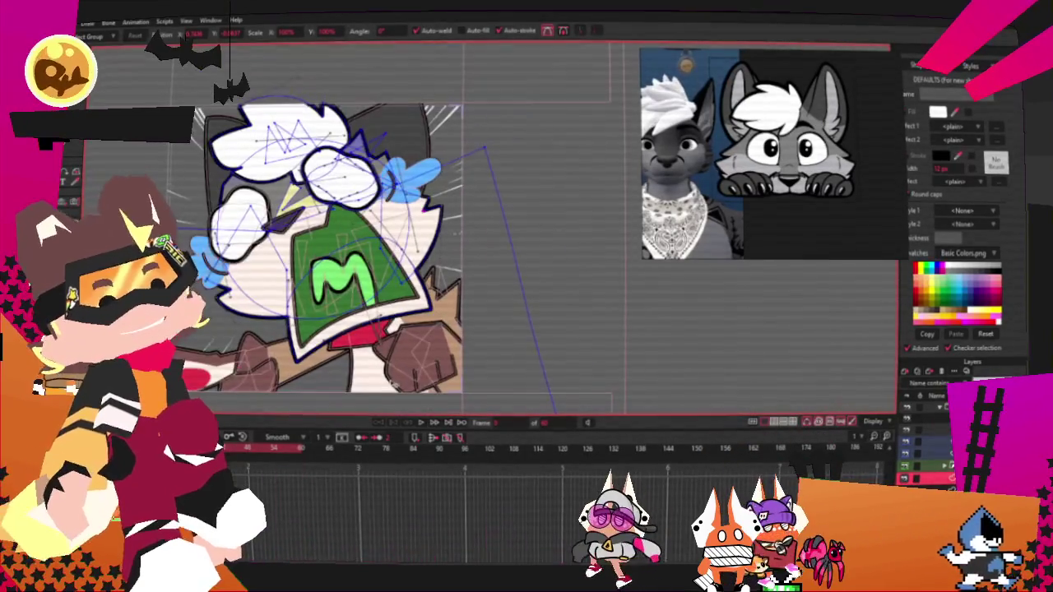
Step: Preview the animation playback, then select the brown fist shape
{"action": "left_click", "coordinate": [419, 424]}
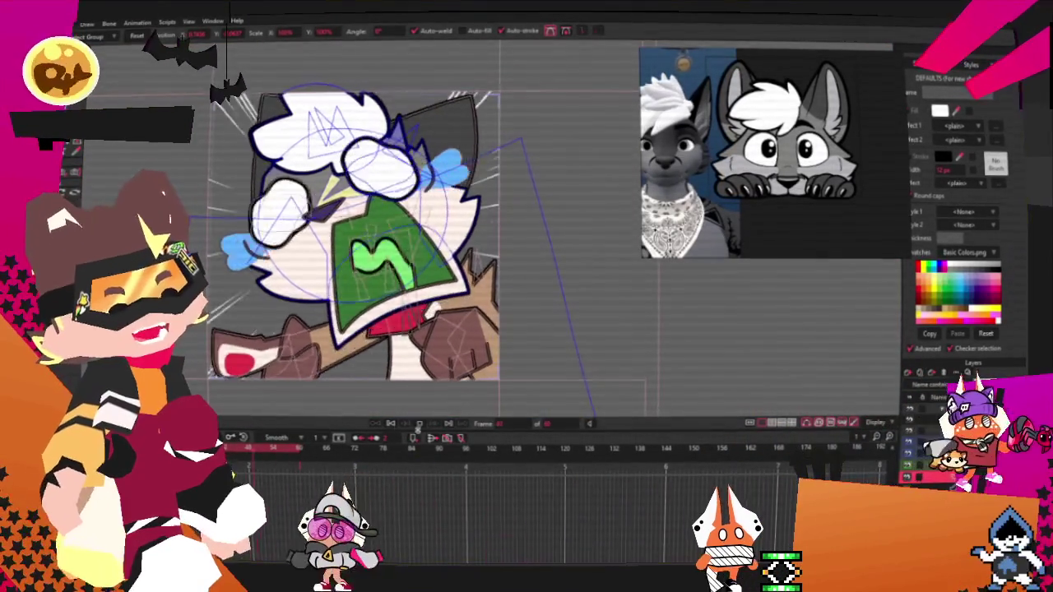
{"action": "left_click", "coordinate": [420, 423]}
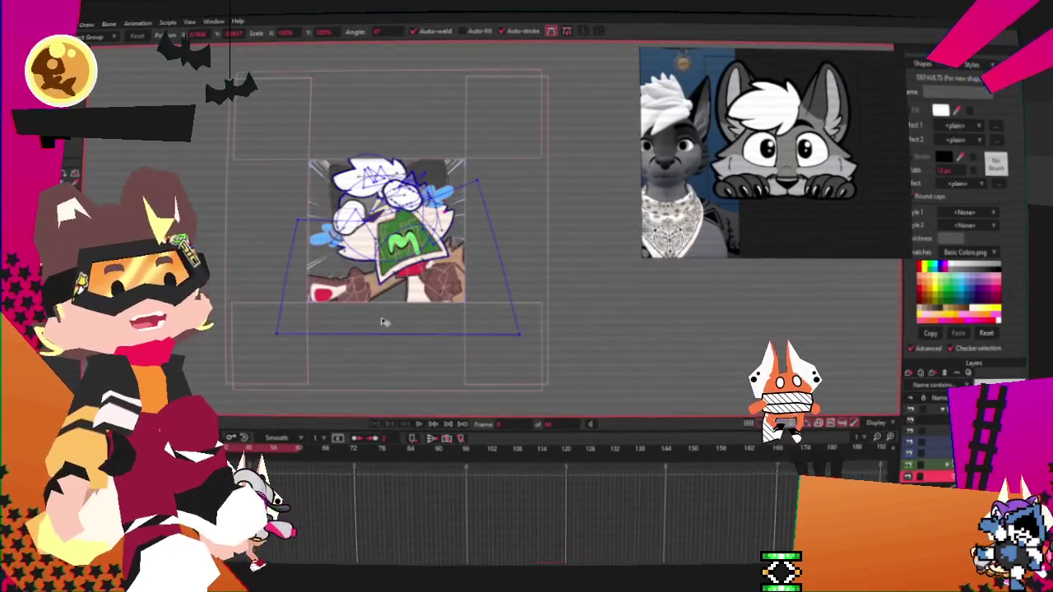
{"action": "scroll", "coordinate": [381, 325], "scroll_direction": "up", "scroll_amount": 2}
{"action": "scroll", "coordinate": [391, 326], "scroll_direction": "up", "scroll_amount": 2}
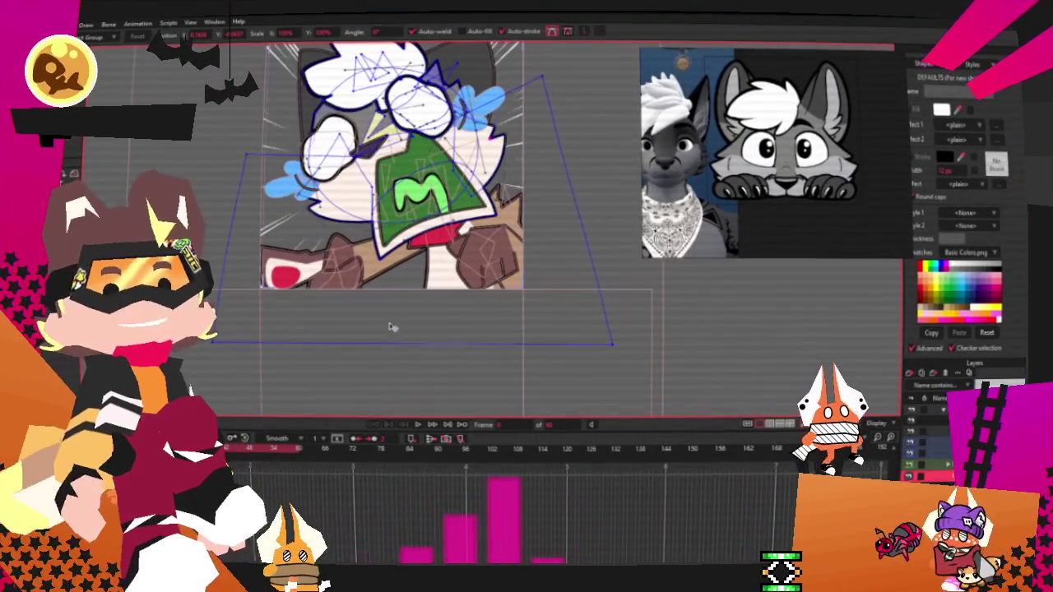
{"action": "scroll", "coordinate": [395, 325], "scroll_direction": "up", "scroll_amount": 1}
{"action": "scroll", "coordinate": [395, 325], "scroll_direction": "up", "scroll_amount": 1}
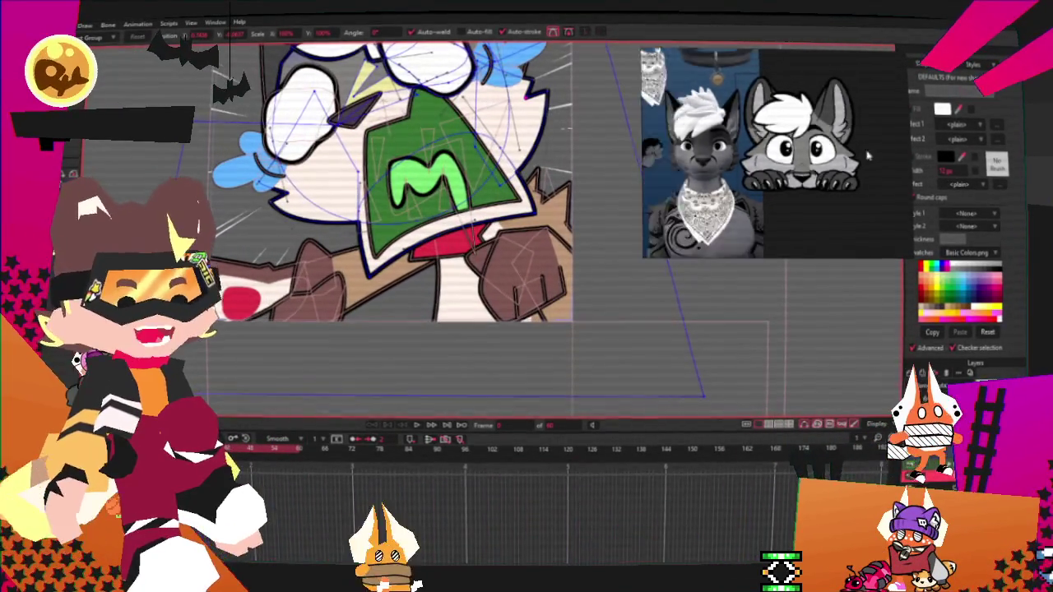
{"action": "left_click", "coordinate": [526, 280]}
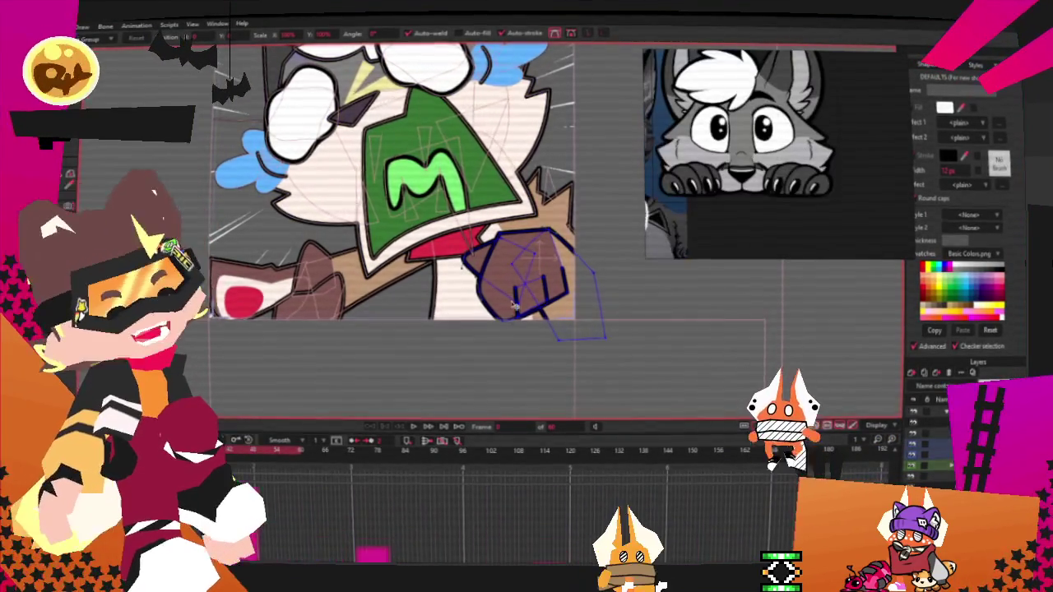
Step: Select the brown fist with Select Shape and give it a dark grey fill
{"action": "scroll", "coordinate": [580, 280], "scroll_direction": "up", "scroll_amount": 2}
{"action": "key", "text": "q"}
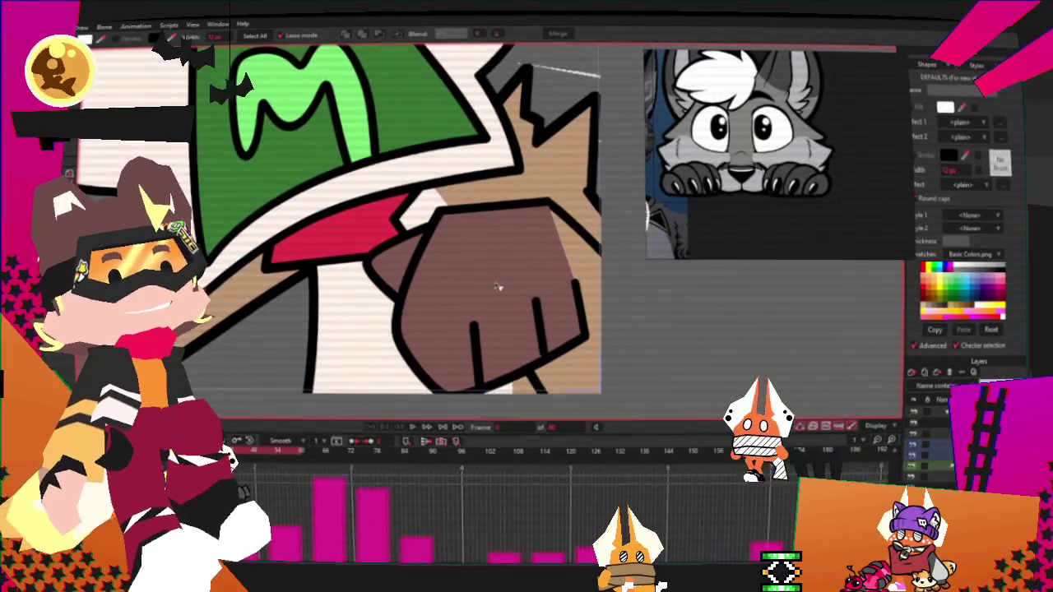
{"action": "left_click", "coordinate": [435, 269]}
{"action": "scroll", "coordinate": [435, 269], "scroll_direction": "down", "scroll_amount": 1}
{"action": "scroll", "coordinate": [435, 269], "scroll_direction": "down", "scroll_amount": 2}
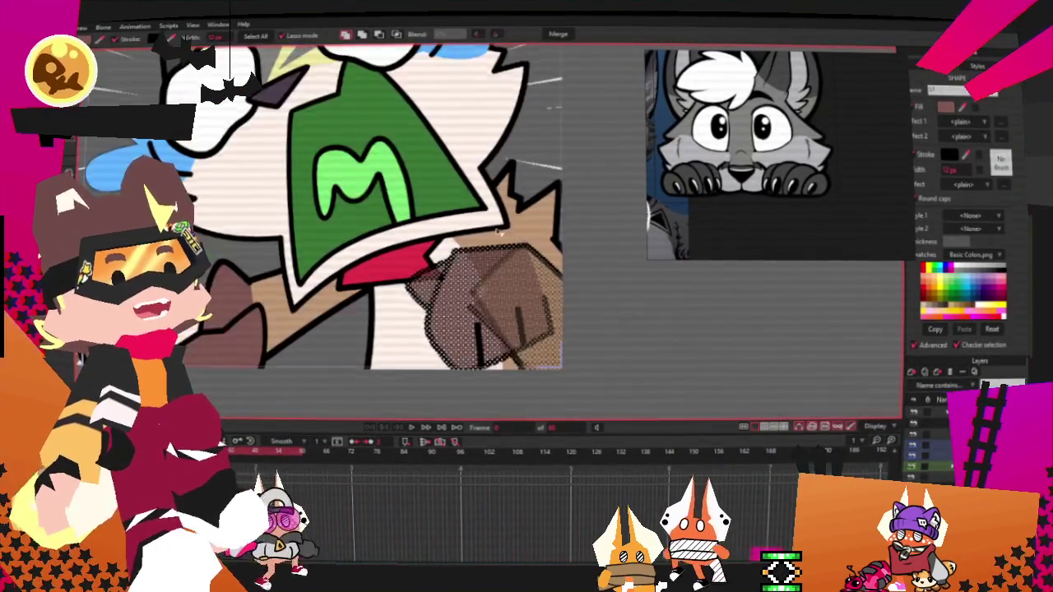
{"action": "scroll", "coordinate": [436, 269], "scroll_direction": "down", "scroll_amount": 3}
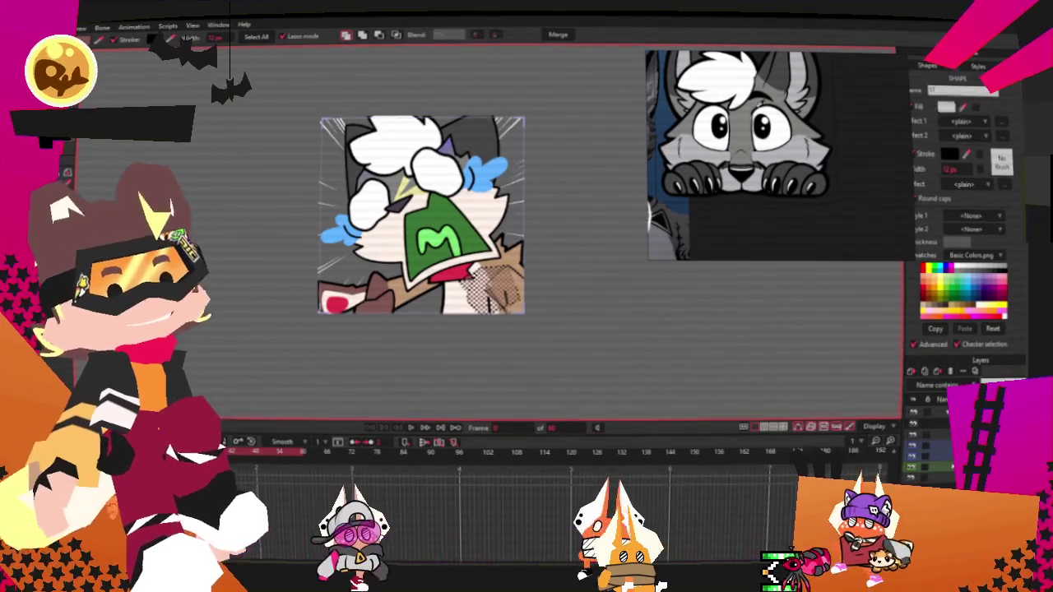
{"action": "scroll", "coordinate": [539, 259], "scroll_direction": "up", "scroll_amount": 3}
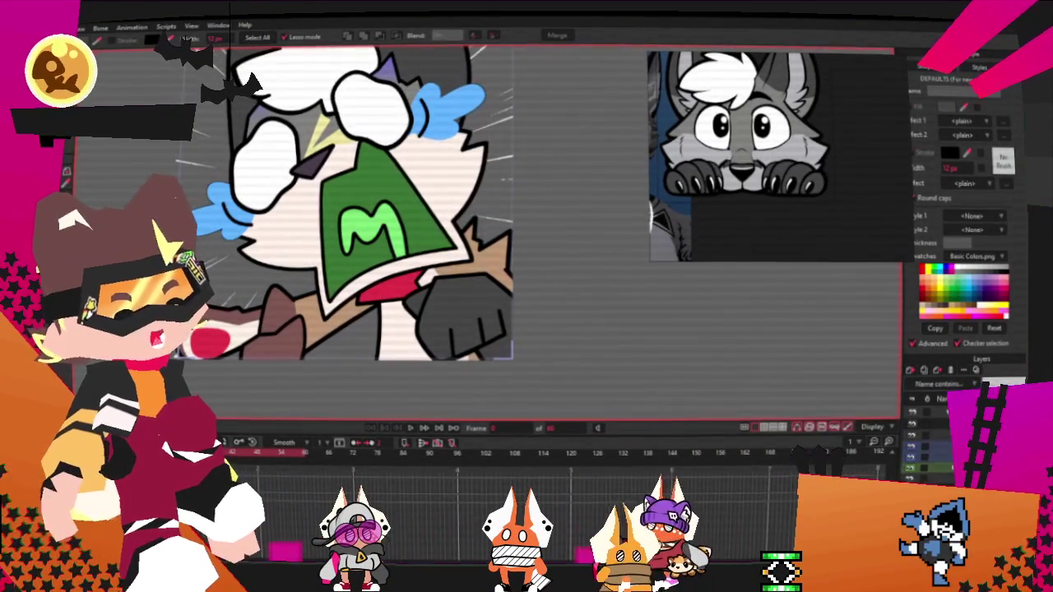
{"action": "scroll", "coordinate": [481, 257], "scroll_direction": "up", "scroll_amount": 2}
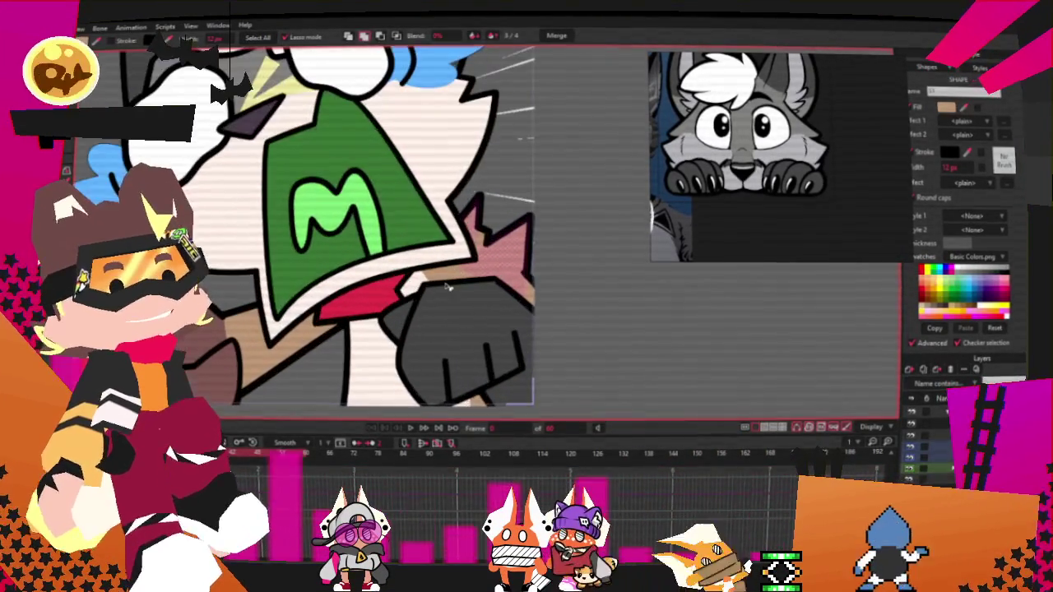
{"action": "scroll", "coordinate": [525, 292], "scroll_direction": "down", "scroll_amount": 3}
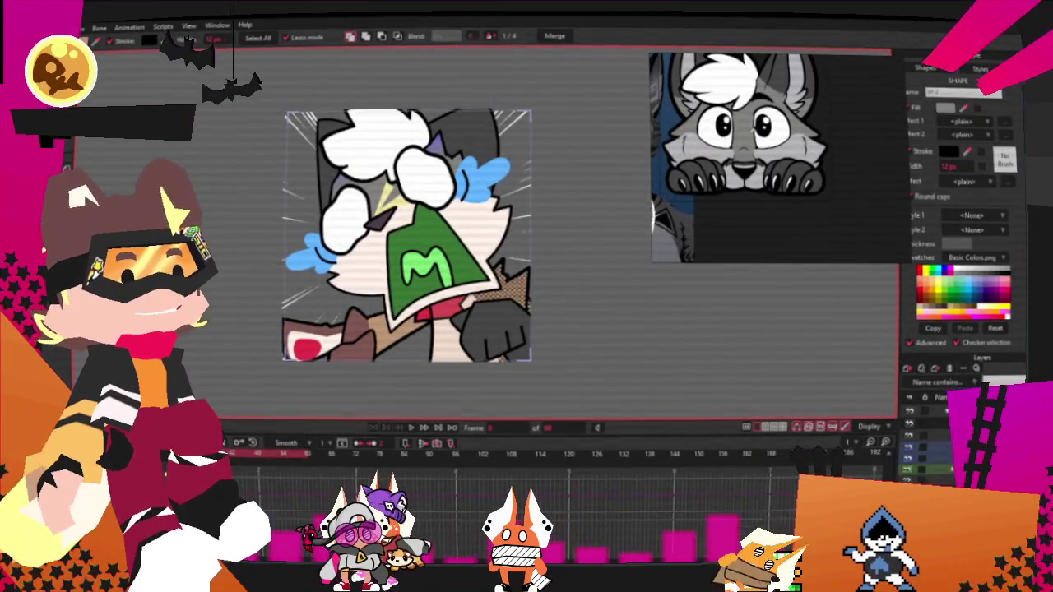
{"action": "scroll", "coordinate": [400, 258], "scroll_direction": "up", "scroll_amount": 3}
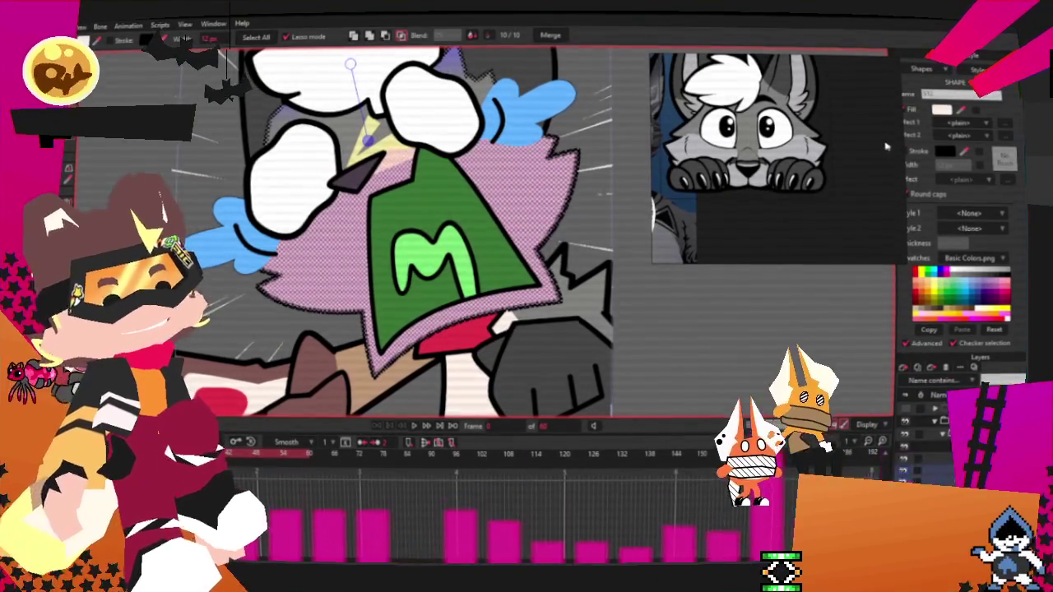
Step: Set the fur's Effect 1 to a purple-to-pale-grey Gradient and adjust its handle
{"action": "left_click", "coordinate": [938, 126]}
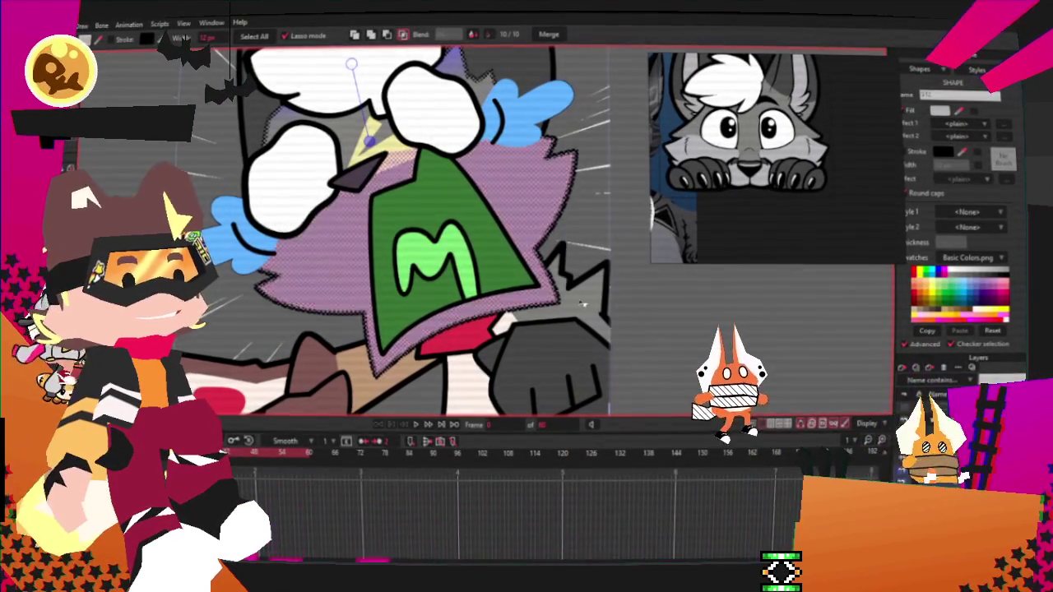
{"action": "key", "text": "g"}
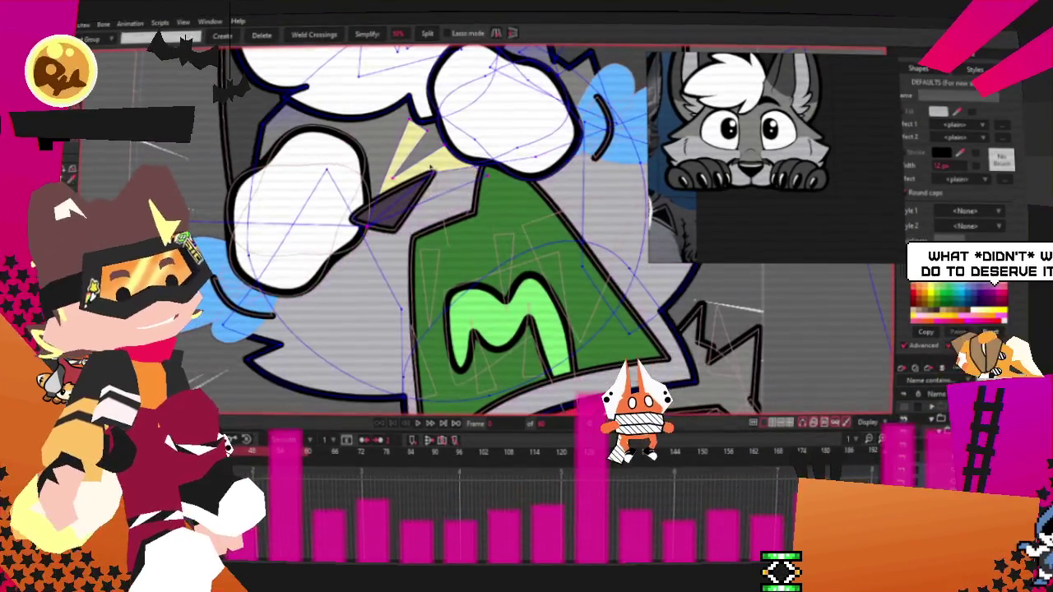
{"action": "scroll", "coordinate": [379, 231], "scroll_direction": "down", "scroll_amount": 3}
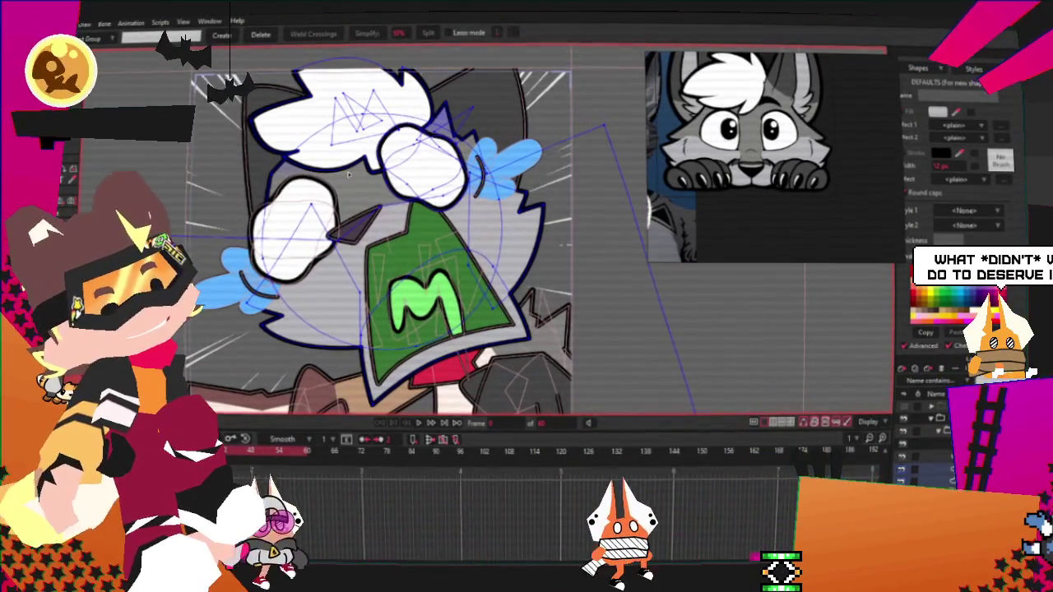
{"action": "key", "text": "shift+F3"}
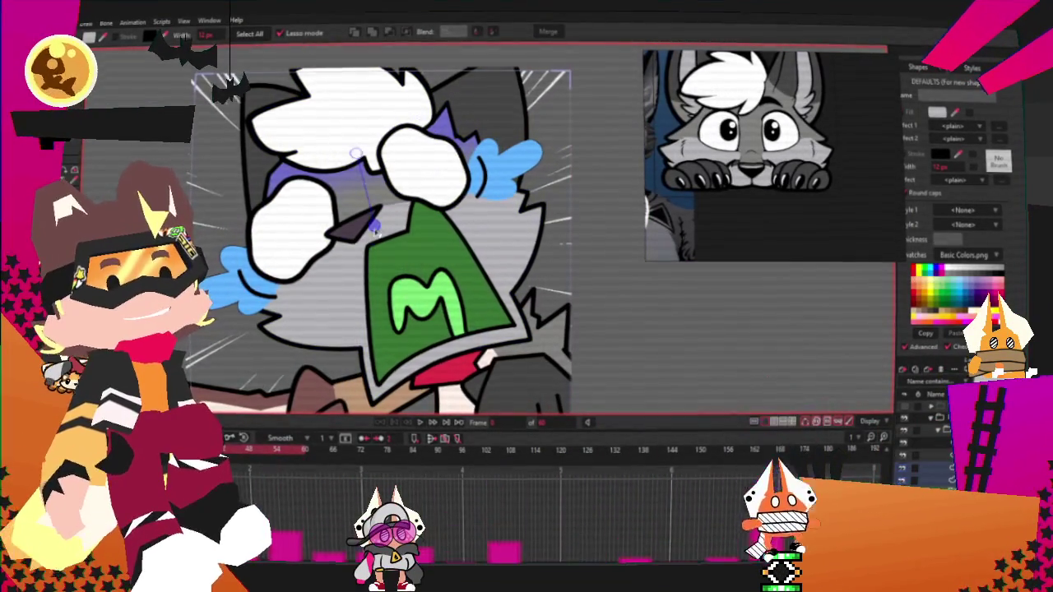
{"action": "scroll", "coordinate": [378, 231], "scroll_direction": "down", "scroll_amount": 2}
{"action": "scroll", "coordinate": [482, 291], "scroll_direction": "up", "scroll_amount": 2}
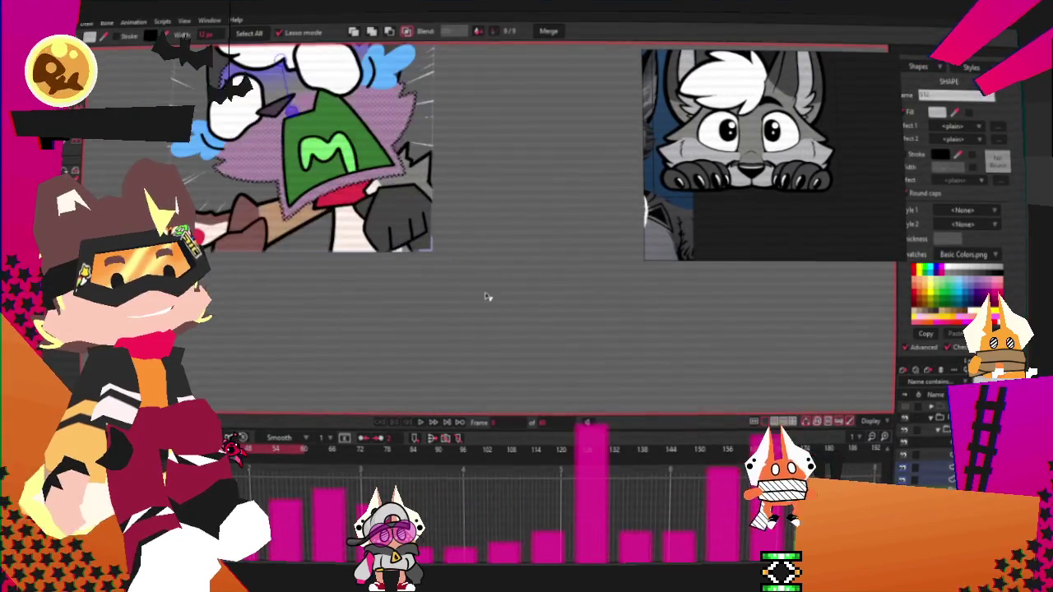
{"action": "scroll", "coordinate": [435, 268], "scroll_direction": "down", "scroll_amount": 3}
{"action": "scroll", "coordinate": [348, 123], "scroll_direction": "up", "scroll_amount": 2}
{"action": "scroll", "coordinate": [349, 123], "scroll_direction": "up", "scroll_amount": 1}
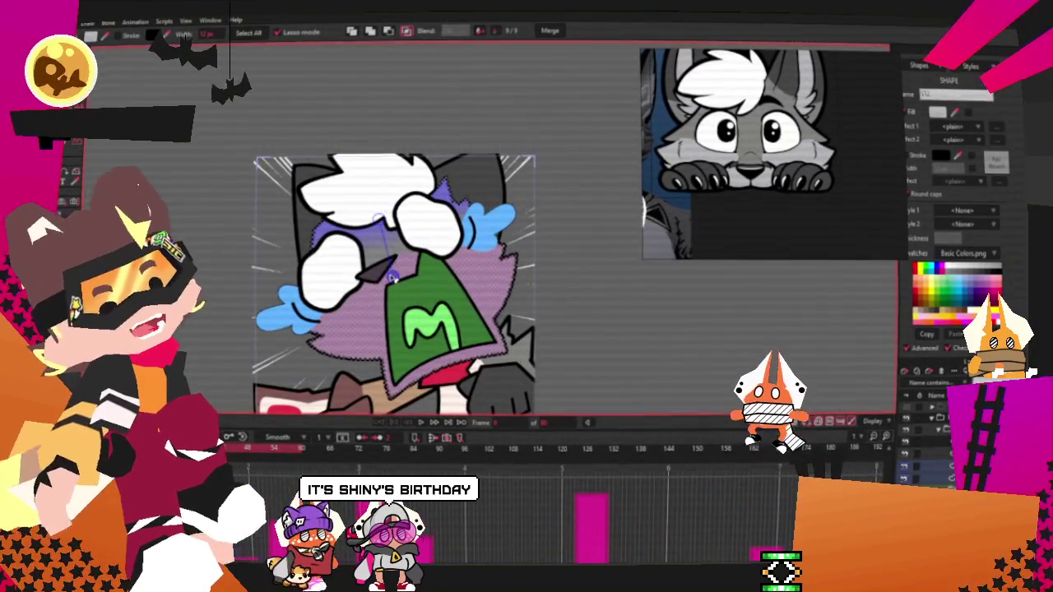
{"action": "scroll", "coordinate": [564, 264], "scroll_direction": "down", "scroll_amount": 2}
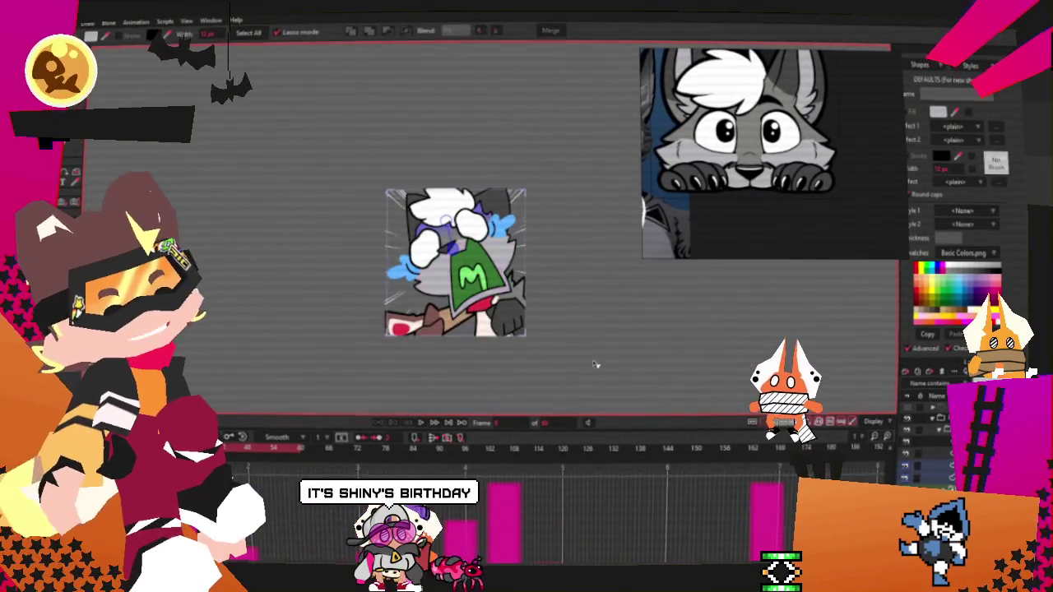
{"action": "scroll", "coordinate": [599, 361], "scroll_direction": "up", "scroll_amount": 3}
{"action": "scroll", "coordinate": [598, 362], "scroll_direction": "down", "scroll_amount": 1}
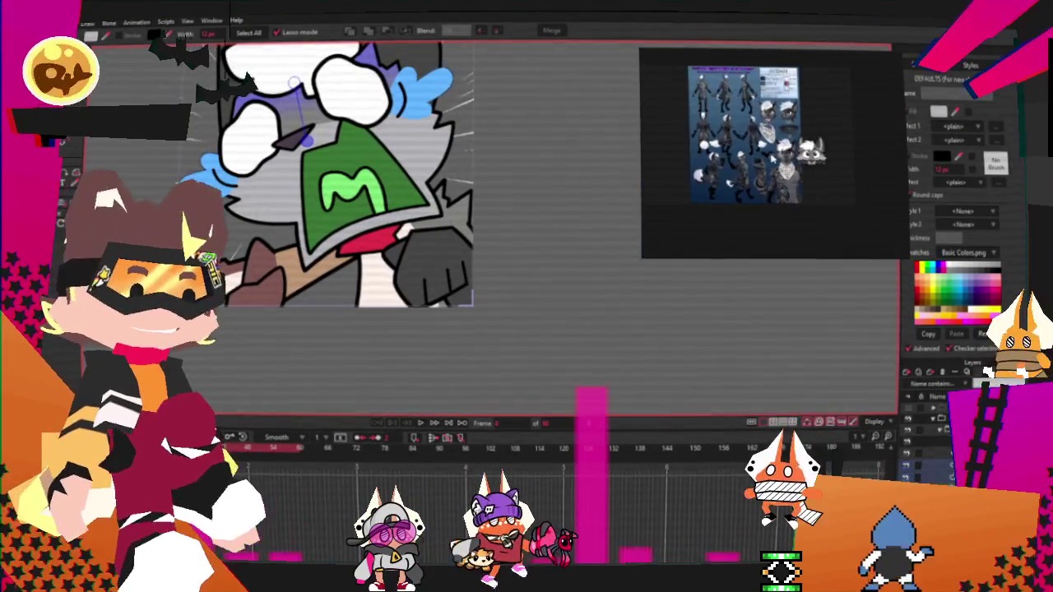
{"action": "scroll", "coordinate": [794, 91], "scroll_direction": "up", "scroll_amount": 1}
{"action": "scroll", "coordinate": [794, 90], "scroll_direction": "up", "scroll_amount": 2}
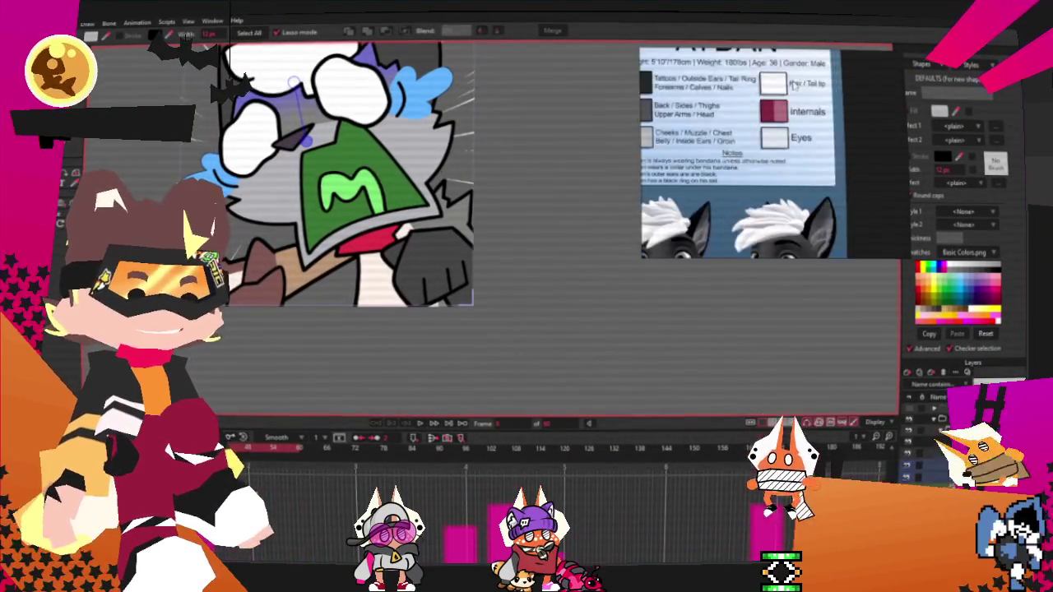
{"action": "scroll", "coordinate": [815, 136], "scroll_direction": "up", "scroll_amount": 2}
{"action": "scroll", "coordinate": [781, 129], "scroll_direction": "down", "scroll_amount": 1}
{"action": "scroll", "coordinate": [836, 134], "scroll_direction": "up", "scroll_amount": 2}
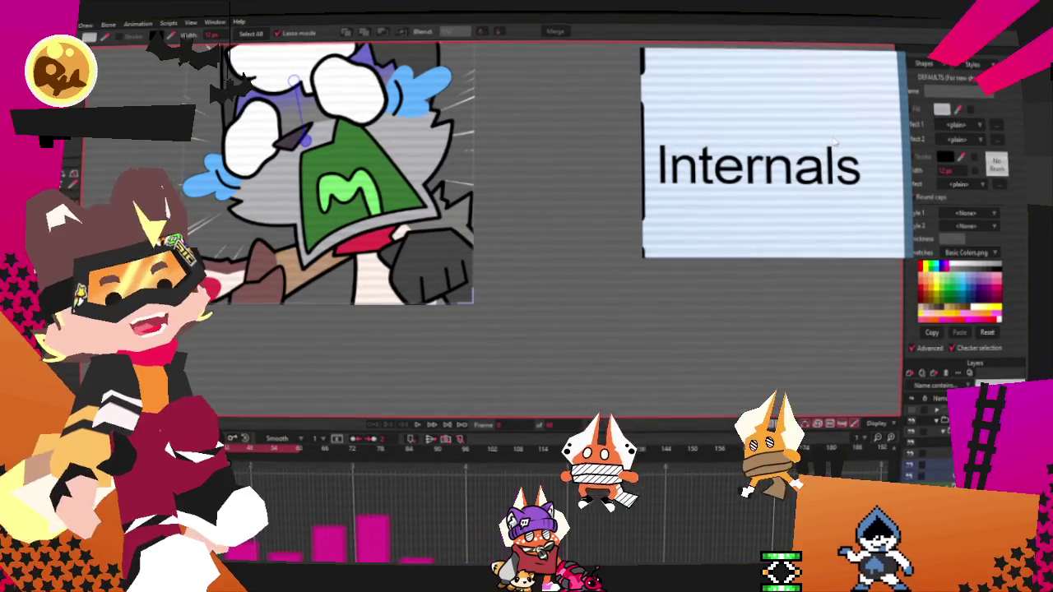
{"action": "scroll", "coordinate": [311, 166], "scroll_direction": "up", "scroll_amount": 2}
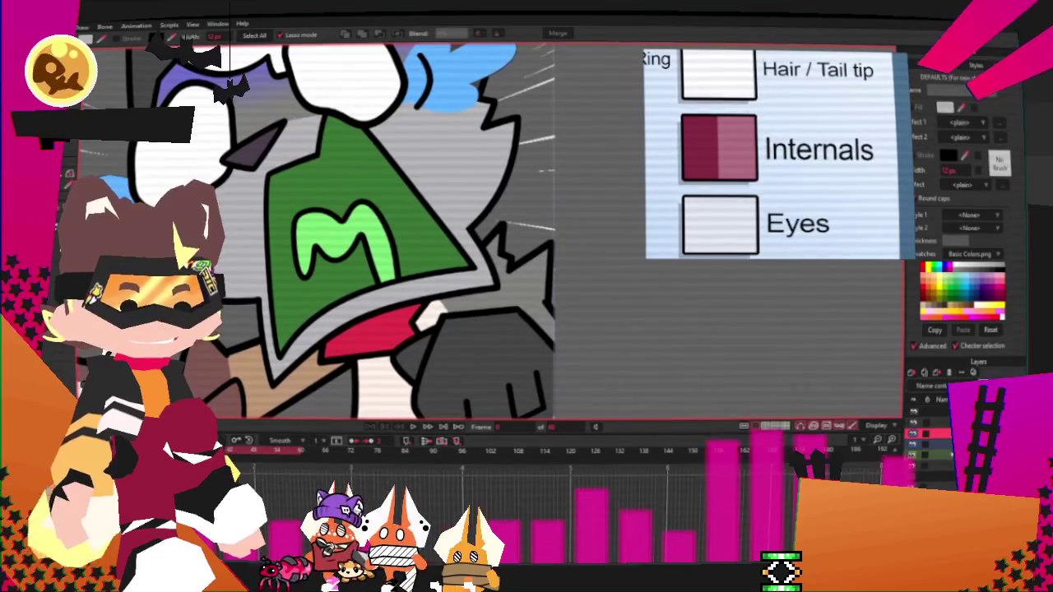
Step: Recolour the M pink and the mouth dark red using the Internals colours
{"action": "left_click", "coordinate": [336, 255]}
{"action": "scroll", "coordinate": [336, 255], "scroll_direction": "up", "scroll_amount": 2}
{"action": "scroll", "coordinate": [335, 255], "scroll_direction": "up", "scroll_amount": 1}
{"action": "left_click", "coordinate": [336, 255]}
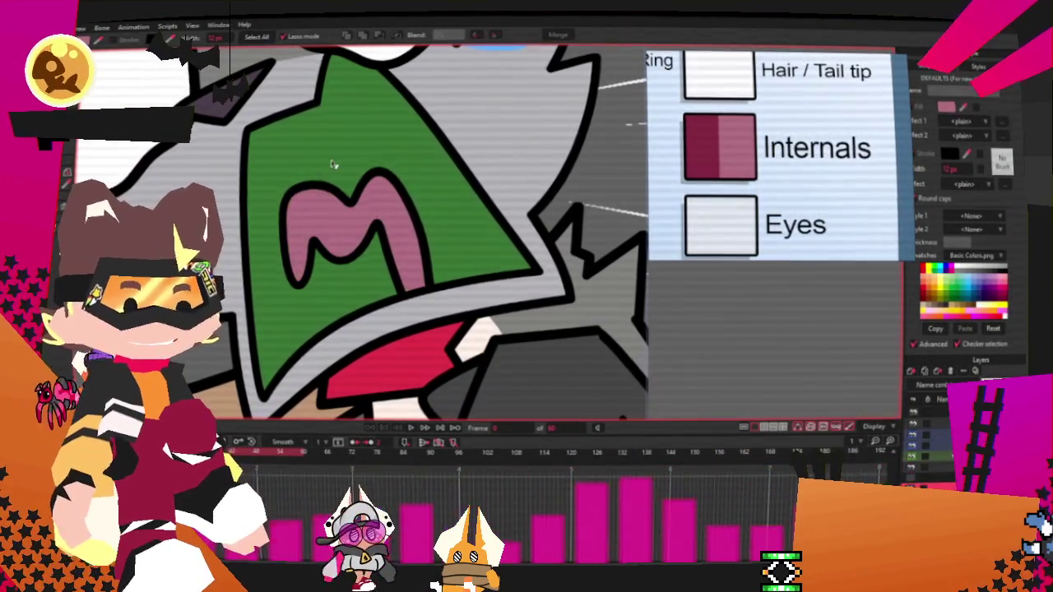
{"action": "key", "text": "Delete"}
{"action": "left_click", "coordinate": [333, 164]}
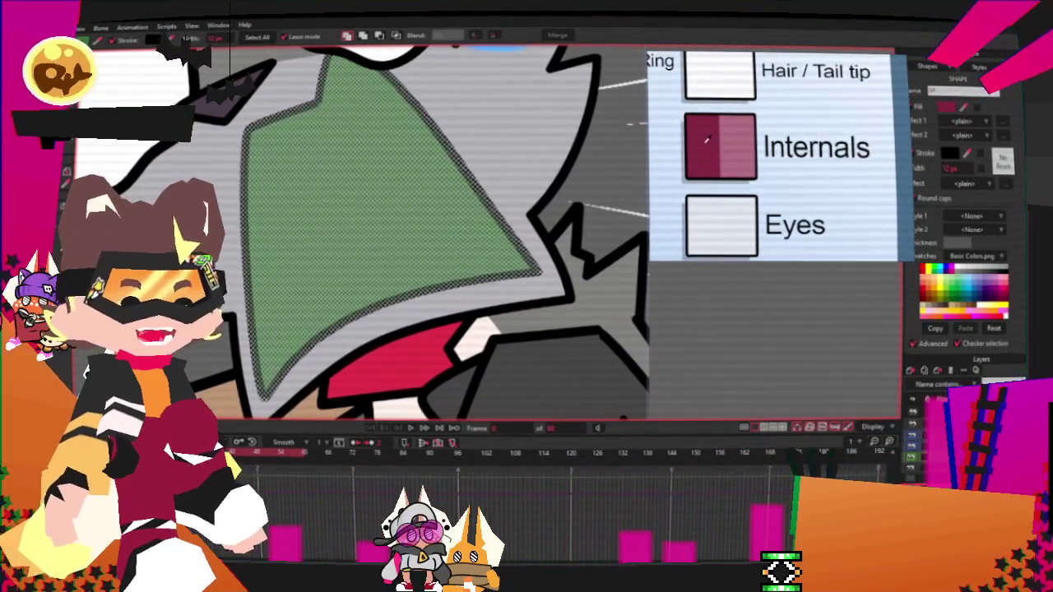
{"action": "scroll", "coordinate": [445, 233], "scroll_direction": "down", "scroll_amount": 4}
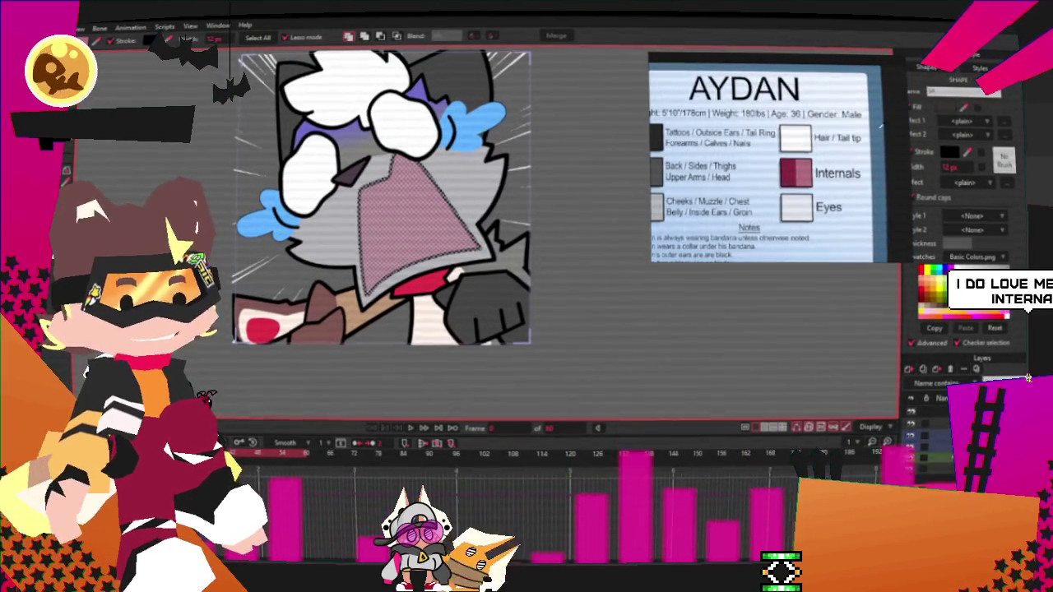
{"action": "scroll", "coordinate": [543, 281], "scroll_direction": "down", "scroll_amount": 2}
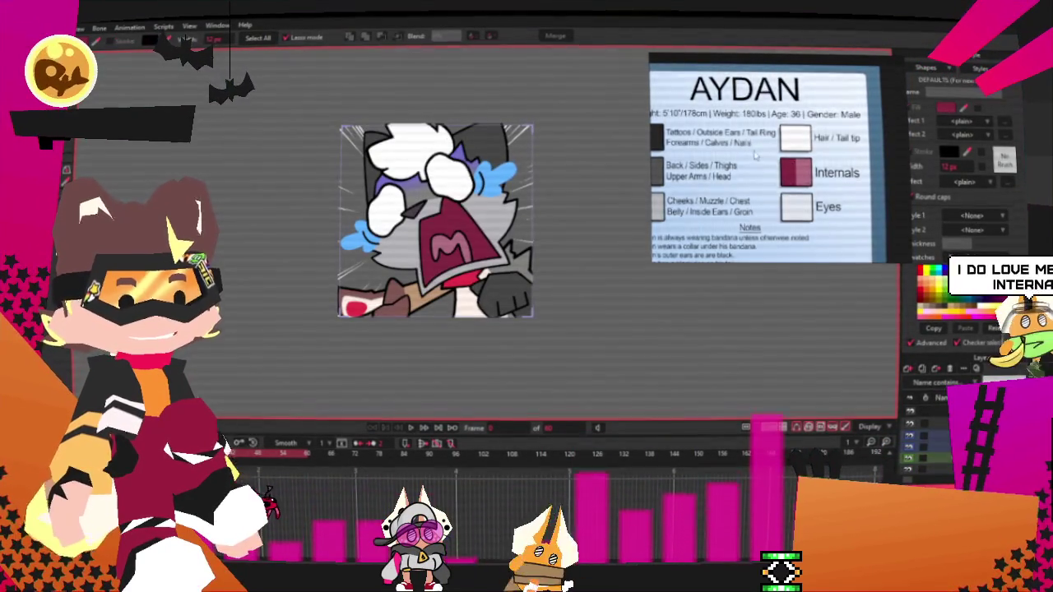
{"action": "scroll", "coordinate": [795, 171], "scroll_direction": "up", "scroll_amount": 3}
{"action": "scroll", "coordinate": [795, 171], "scroll_direction": "up", "scroll_amount": 2}
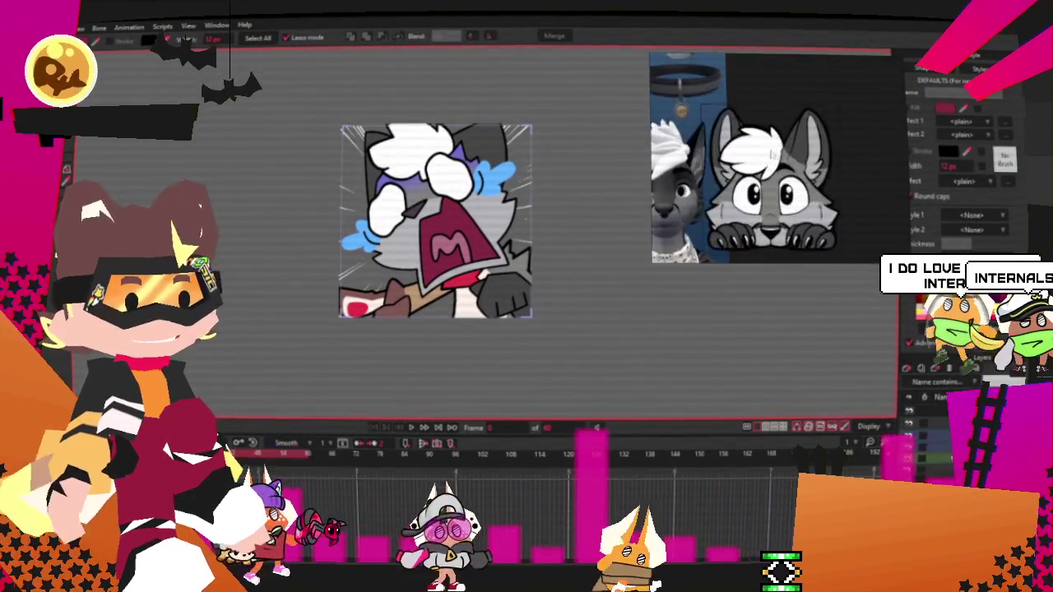
{"action": "scroll", "coordinate": [543, 217], "scroll_direction": "up", "scroll_amount": 3}
{"action": "scroll", "coordinate": [543, 217], "scroll_direction": "down", "scroll_amount": 3}
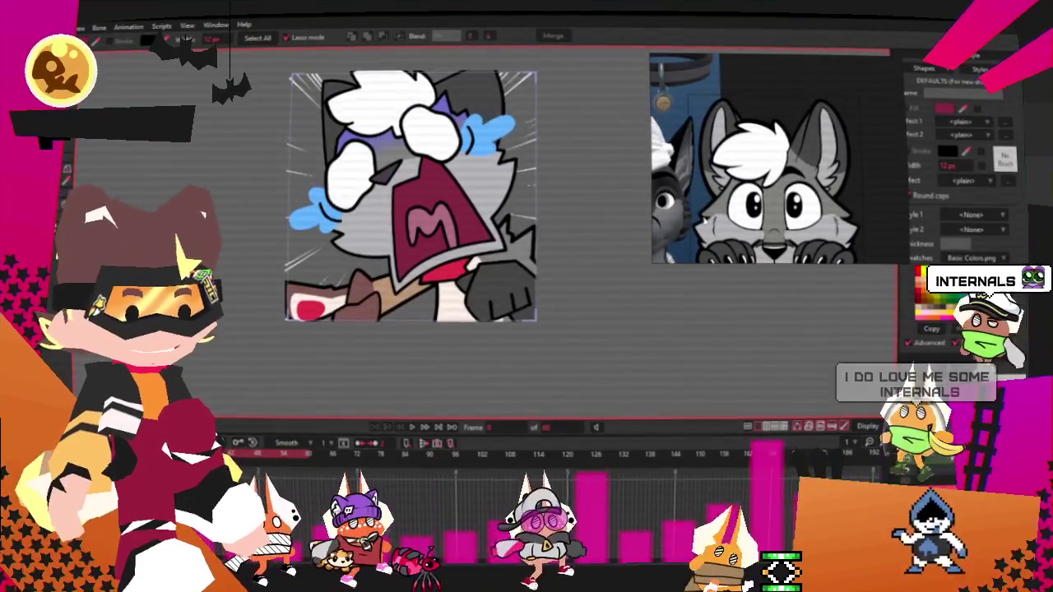
{"action": "scroll", "coordinate": [567, 215], "scroll_direction": "down", "scroll_amount": 1}
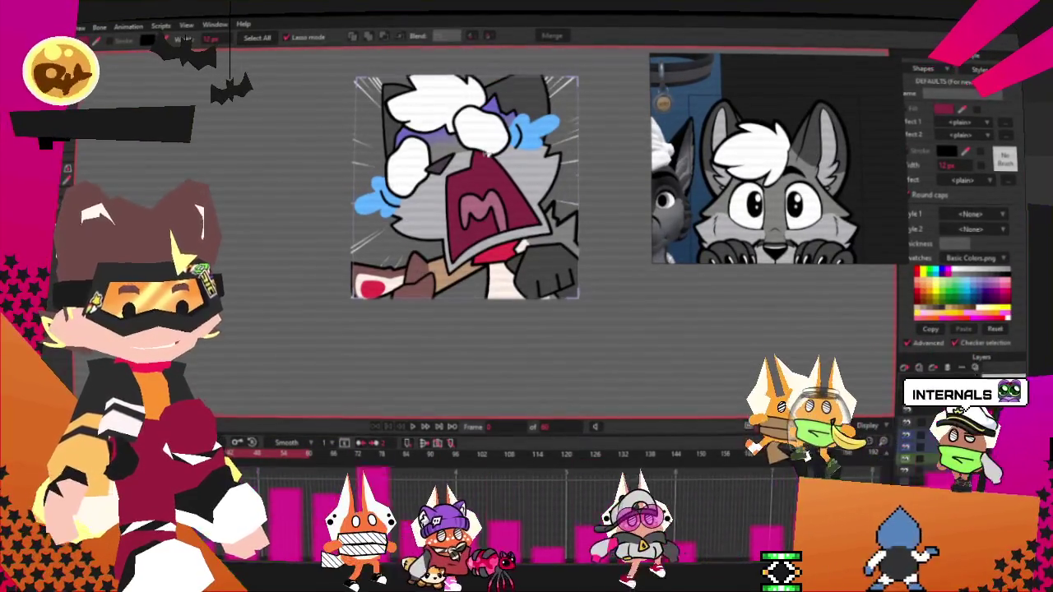
Step: Undo the stray stroke across the M and check the white shape's fill colour
{"action": "left_click_drag", "start_coordinate": [500, 216], "coordinate": [526, 284]}
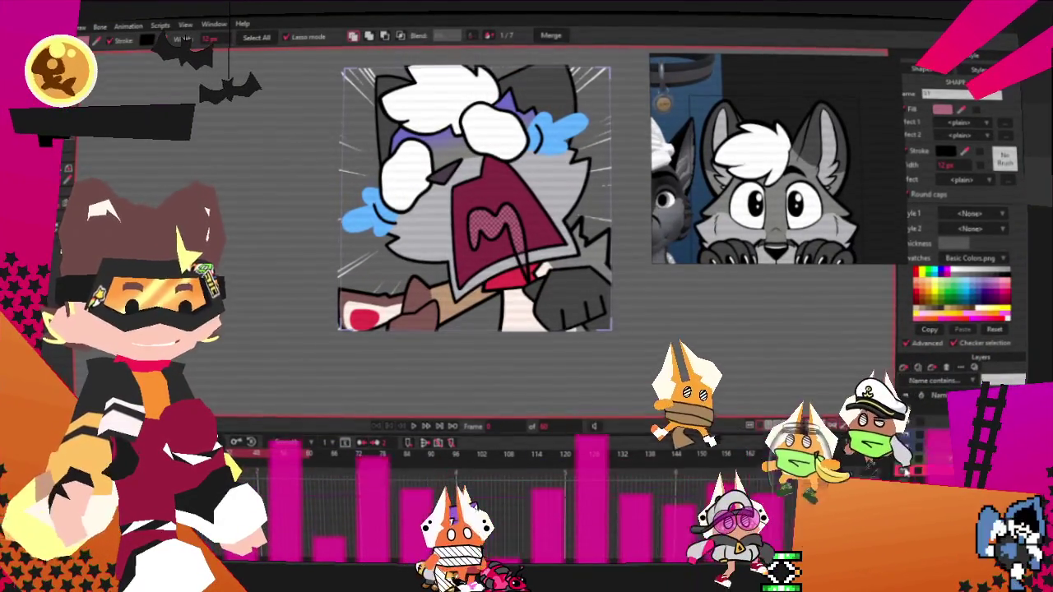
{"action": "key", "text": "ctrl+z"}
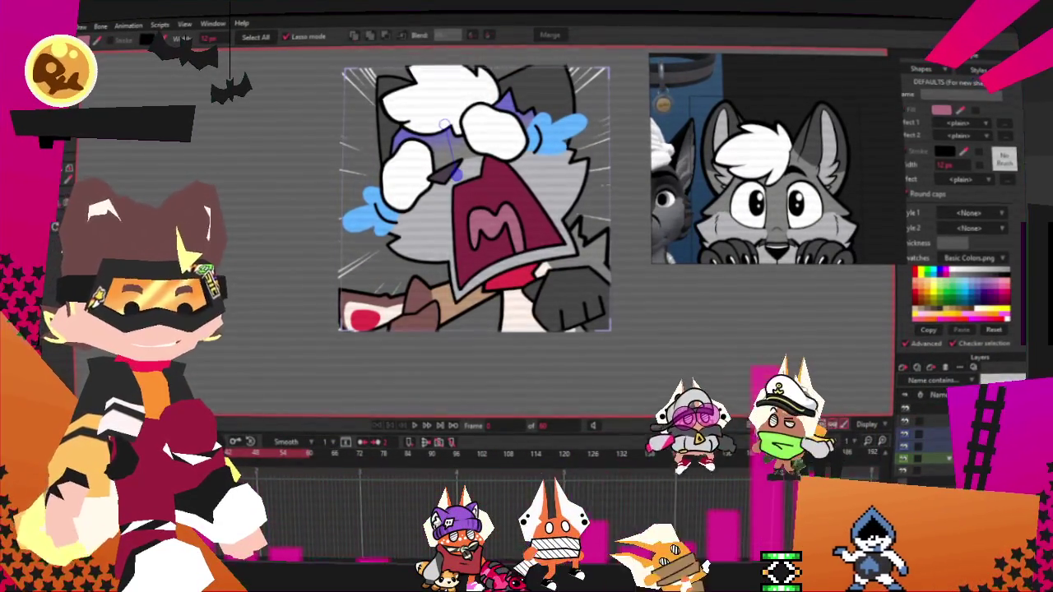
{"action": "left_click", "coordinate": [940, 109]}
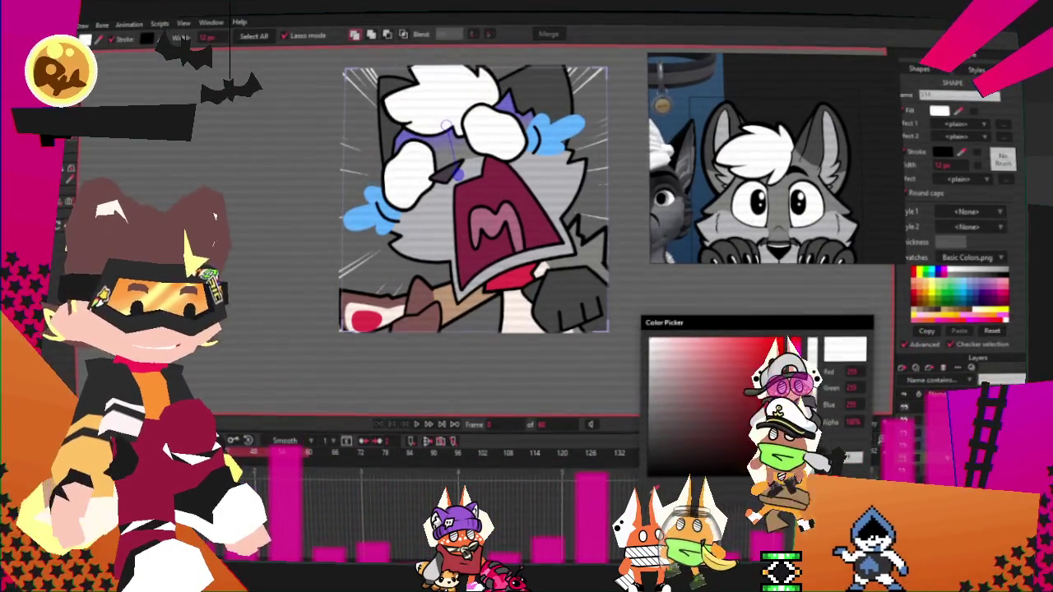
{"action": "left_click", "coordinate": [851, 457]}
{"action": "scroll", "coordinate": [556, 352], "scroll_direction": "up", "scroll_amount": 2}
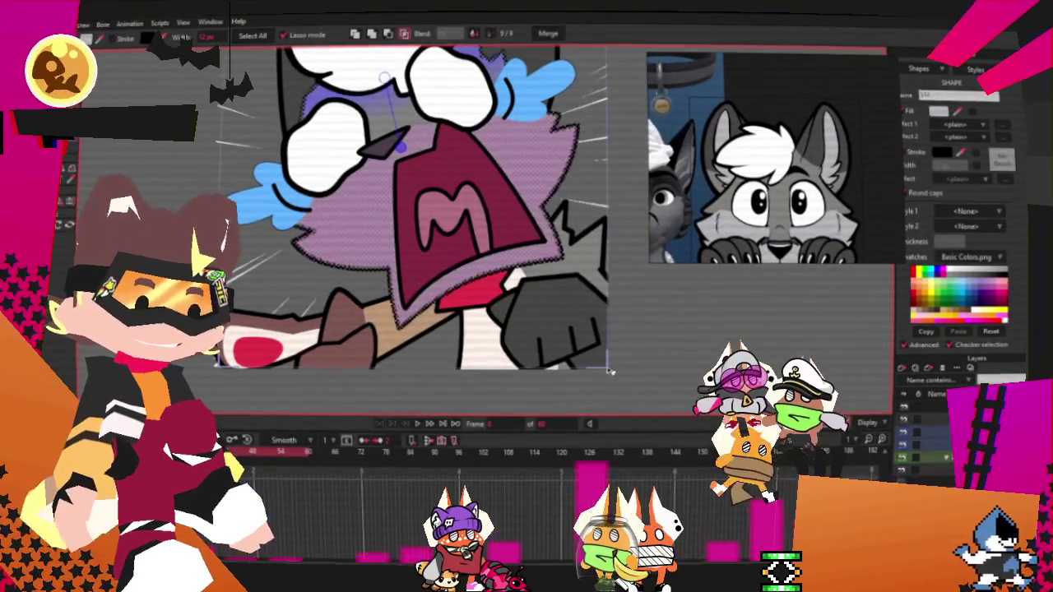
{"action": "key", "text": "ctrl+d"}
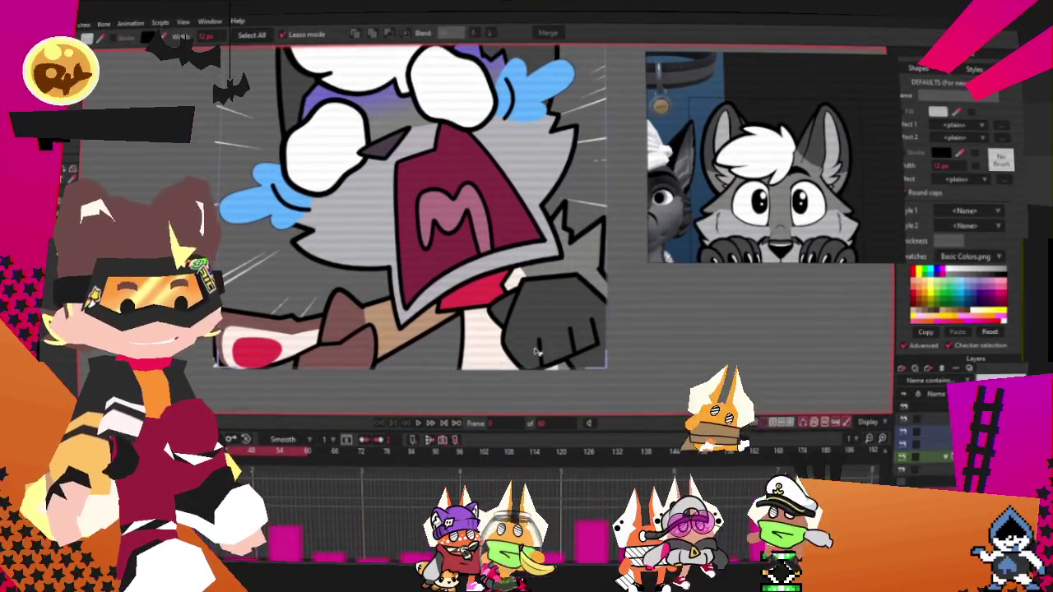
{"action": "left_click", "coordinate": [485, 313]}
{"action": "scroll", "coordinate": [460, 296], "scroll_direction": "up", "scroll_amount": 2}
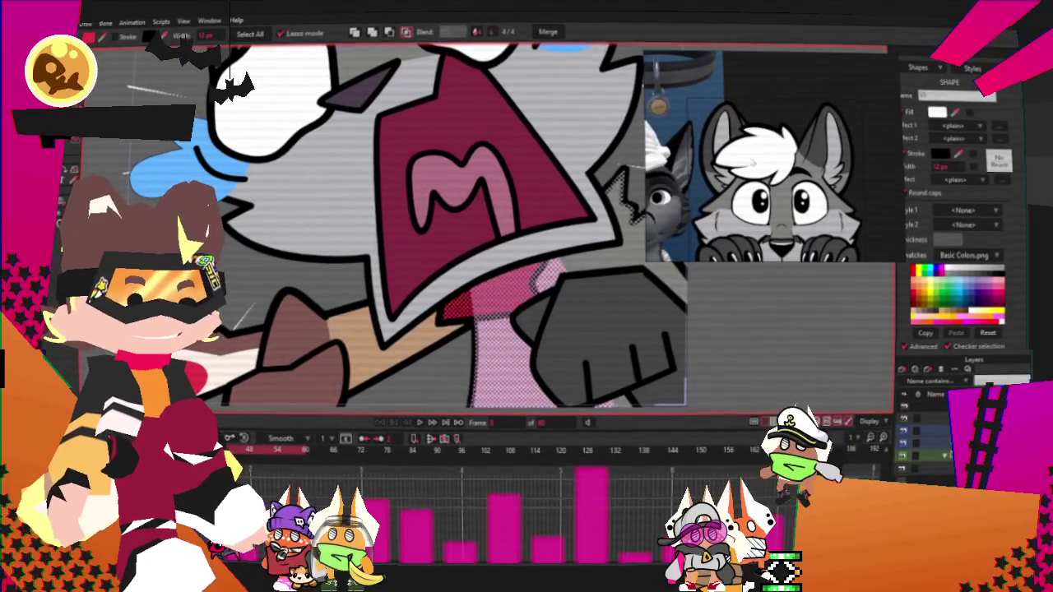
{"action": "scroll", "coordinate": [486, 210], "scroll_direction": "down", "scroll_amount": 3}
{"action": "scroll", "coordinate": [485, 210], "scroll_direction": "down", "scroll_amount": 2}
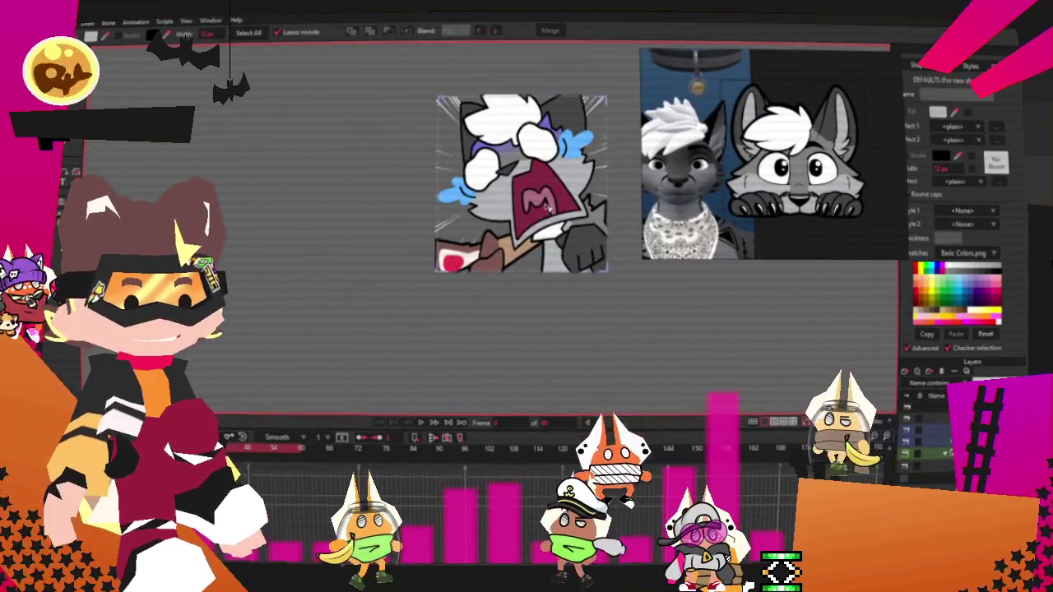
Step: Select the red pad on the lower-left paw (cycling to 2/2) and fill it light grey
{"action": "scroll", "coordinate": [668, 298], "scroll_direction": "up", "scroll_amount": 2}
{"action": "scroll", "coordinate": [443, 278], "scroll_direction": "up", "scroll_amount": 1}
{"action": "scroll", "coordinate": [442, 278], "scroll_direction": "up", "scroll_amount": 1}
{"action": "scroll", "coordinate": [443, 278], "scroll_direction": "up", "scroll_amount": 2}
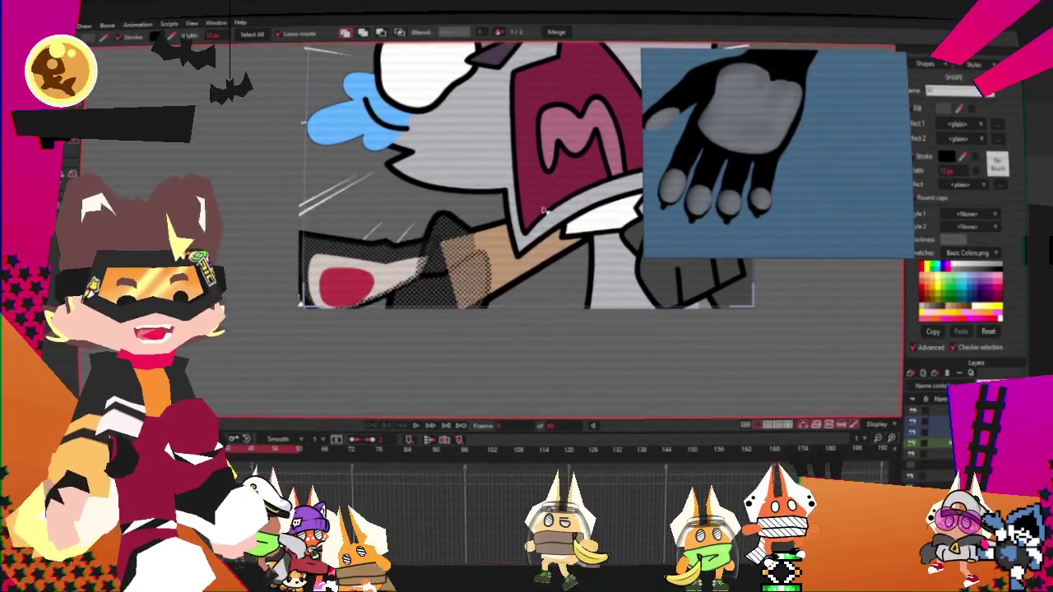
{"action": "left_click", "coordinate": [560, 200]}
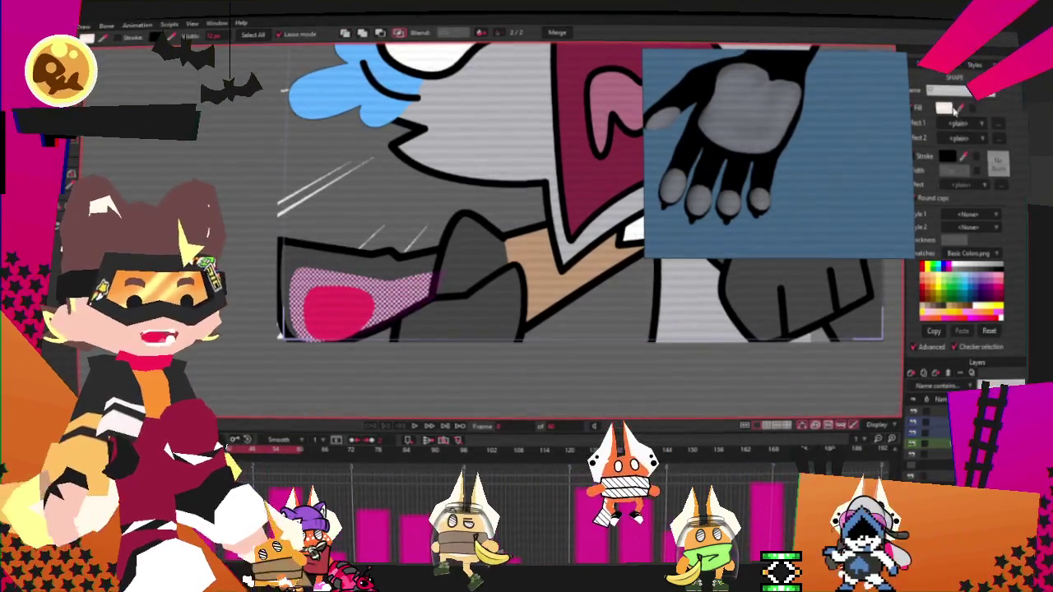
{"action": "left_click", "coordinate": [395, 284]}
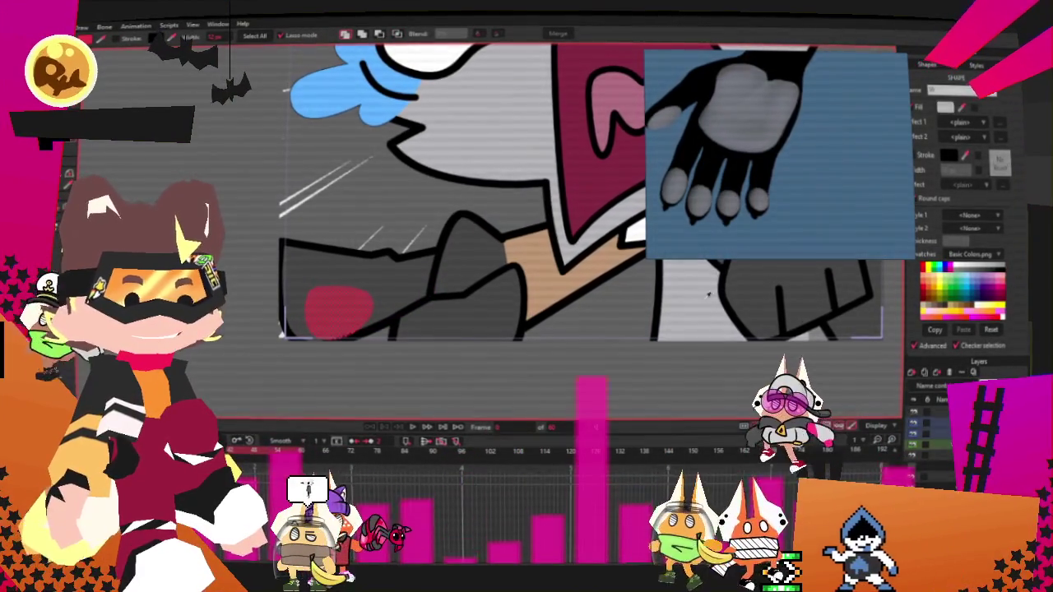
{"action": "scroll", "coordinate": [760, 214], "scroll_direction": "down", "scroll_amount": 1}
{"action": "scroll", "coordinate": [756, 190], "scroll_direction": "down", "scroll_amount": 1}
{"action": "scroll", "coordinate": [749, 164], "scroll_direction": "down", "scroll_amount": 1}
{"action": "scroll", "coordinate": [749, 164], "scroll_direction": "down", "scroll_amount": 2}
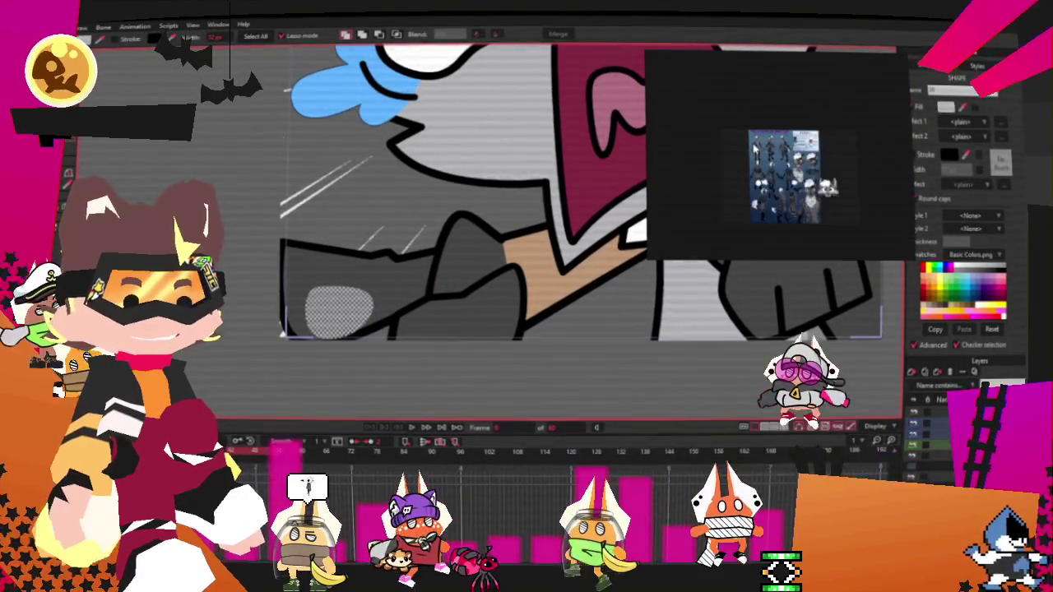
{"action": "scroll", "coordinate": [527, 346], "scroll_direction": "down", "scroll_amount": 2}
{"action": "scroll", "coordinate": [587, 404], "scroll_direction": "down", "scroll_amount": 1}
{"action": "scroll", "coordinate": [451, 373], "scroll_direction": "up", "scroll_amount": 2}
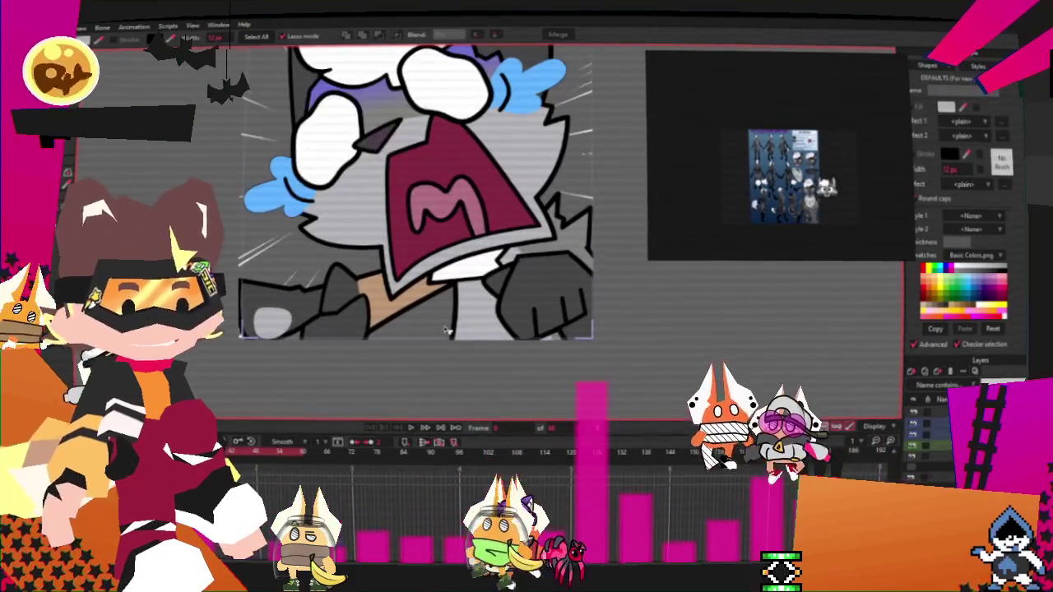
{"action": "scroll", "coordinate": [758, 156], "scroll_direction": "up", "scroll_amount": 1}
{"action": "scroll", "coordinate": [758, 157], "scroll_direction": "up", "scroll_amount": 1}
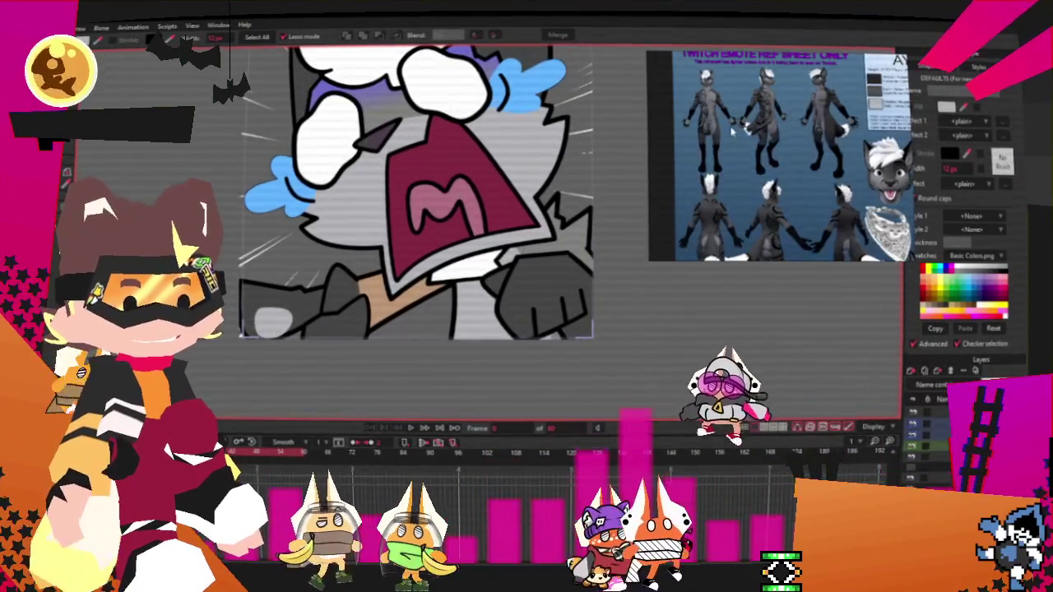
{"action": "scroll", "coordinate": [753, 158], "scroll_direction": "down", "scroll_amount": 2}
{"action": "scroll", "coordinate": [732, 164], "scroll_direction": "up", "scroll_amount": 2}
{"action": "scroll", "coordinate": [716, 173], "scroll_direction": "up", "scroll_amount": 1}
{"action": "scroll", "coordinate": [732, 164], "scroll_direction": "up", "scroll_amount": 1}
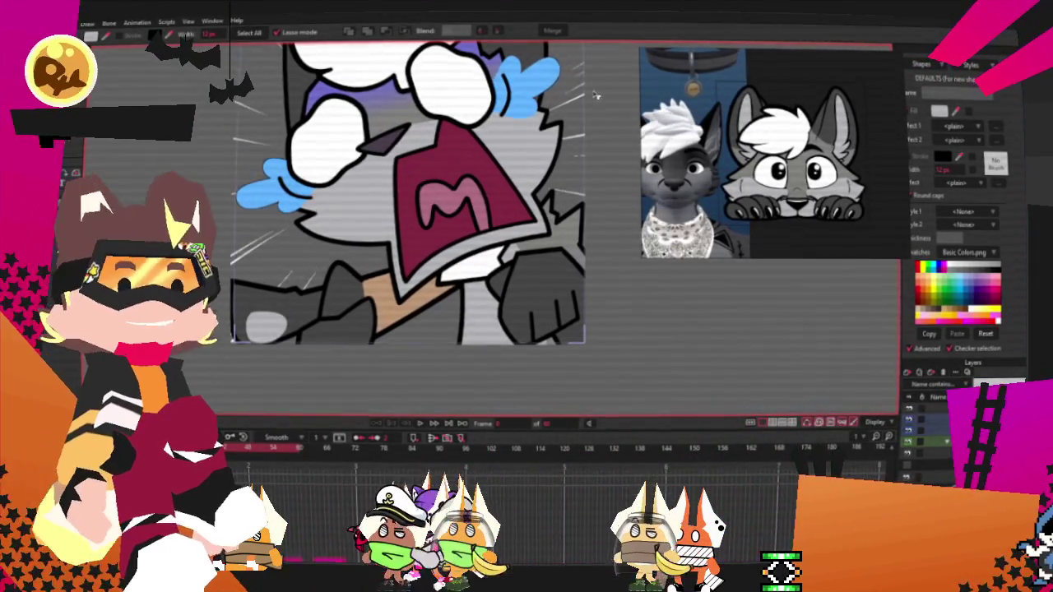
Step: Zoom the canvas in around the screaming mouth to prepare for point editing
{"action": "scroll", "coordinate": [658, 378], "scroll_direction": "down", "scroll_amount": 2}
{"action": "scroll", "coordinate": [510, 345], "scroll_direction": "up", "scroll_amount": 3}
{"action": "scroll", "coordinate": [452, 337], "scroll_direction": "up", "scroll_amount": 1}
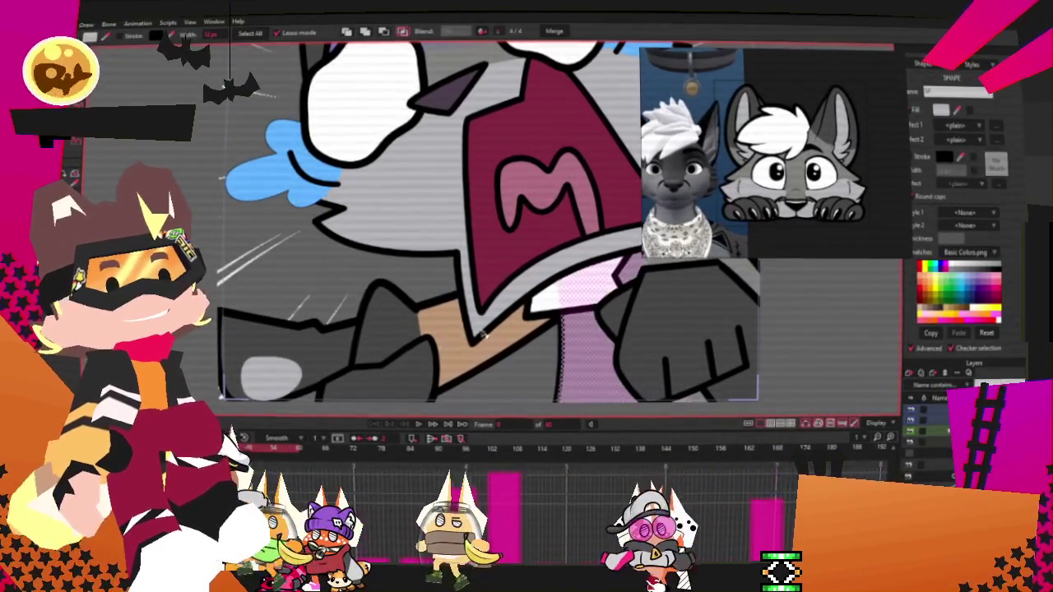
{"action": "scroll", "coordinate": [556, 352], "scroll_direction": "down", "scroll_amount": 2}
{"action": "scroll", "coordinate": [415, 337], "scroll_direction": "up", "scroll_amount": 1}
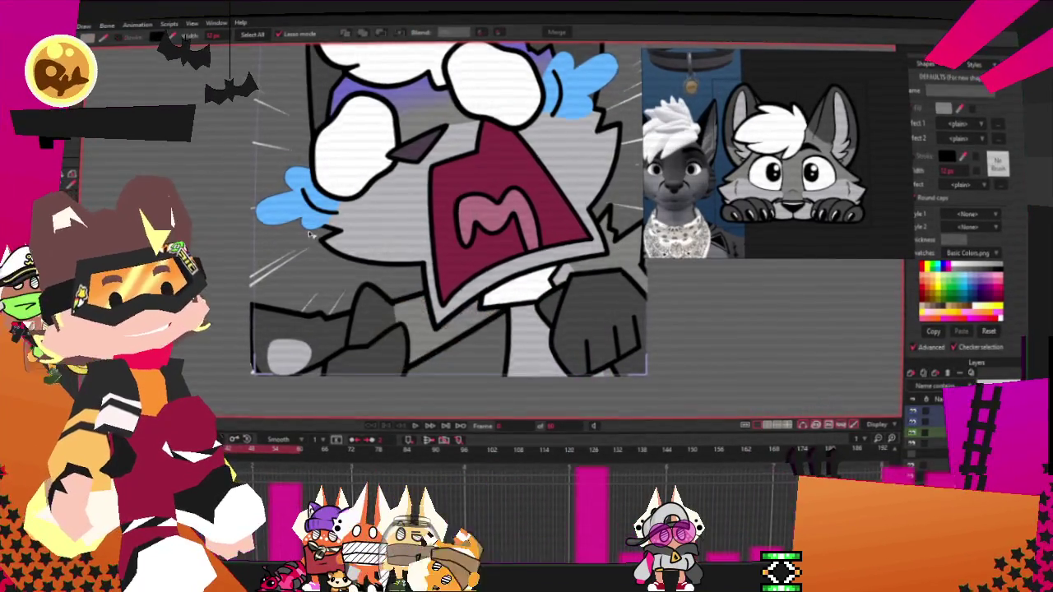
{"action": "scroll", "coordinate": [310, 235], "scroll_direction": "down", "scroll_amount": 1}
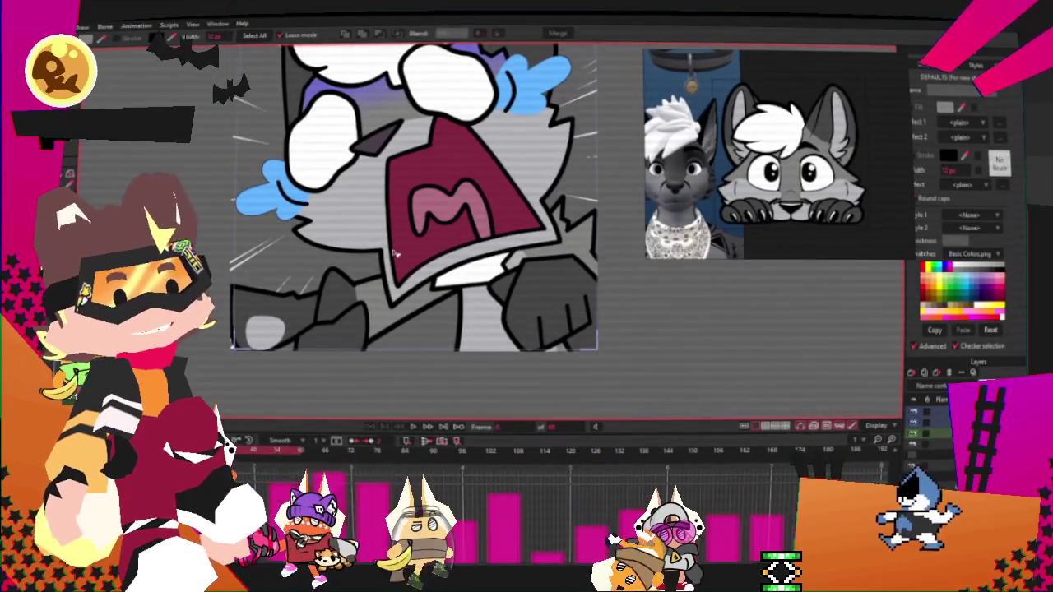
{"action": "scroll", "coordinate": [393, 250], "scroll_direction": "up", "scroll_amount": 1}
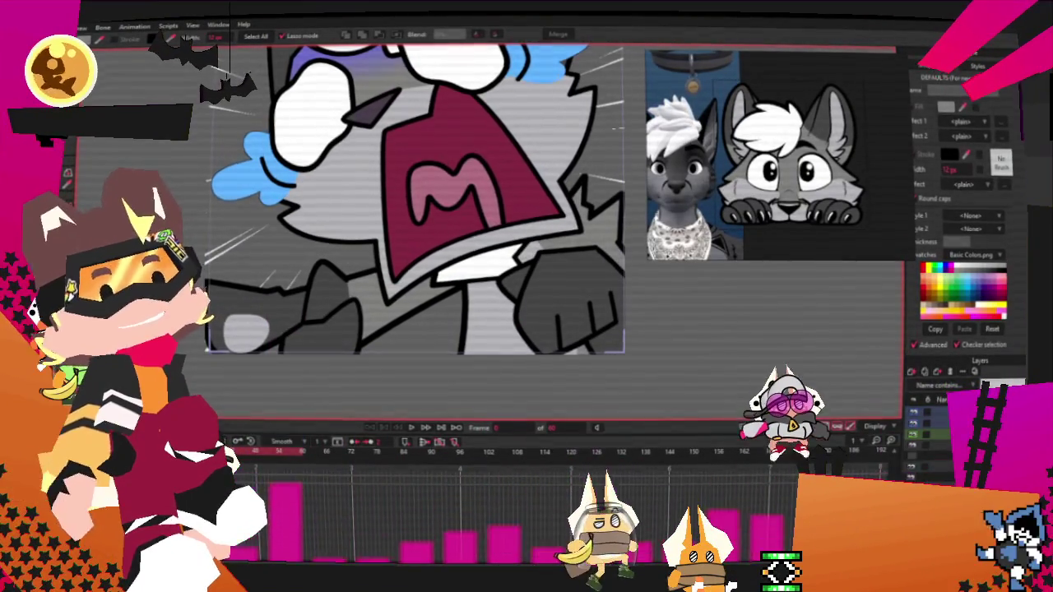
Step: Toggle the curve-outline view and deselect the checkered grey rectangle
{"action": "key", "text": "t"}
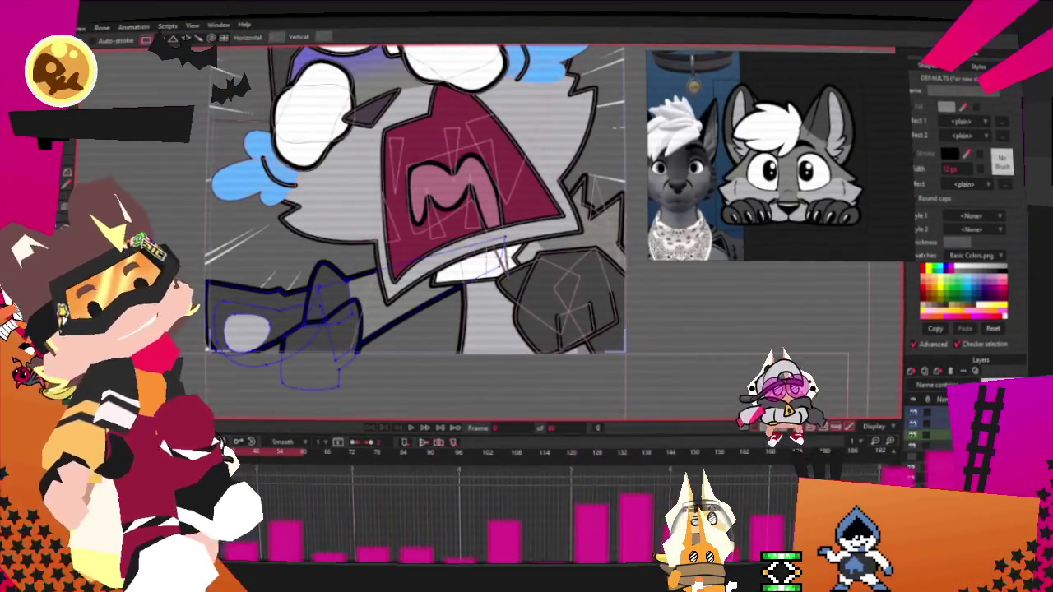
{"action": "scroll", "coordinate": [392, 355], "scroll_direction": "up", "scroll_amount": 1}
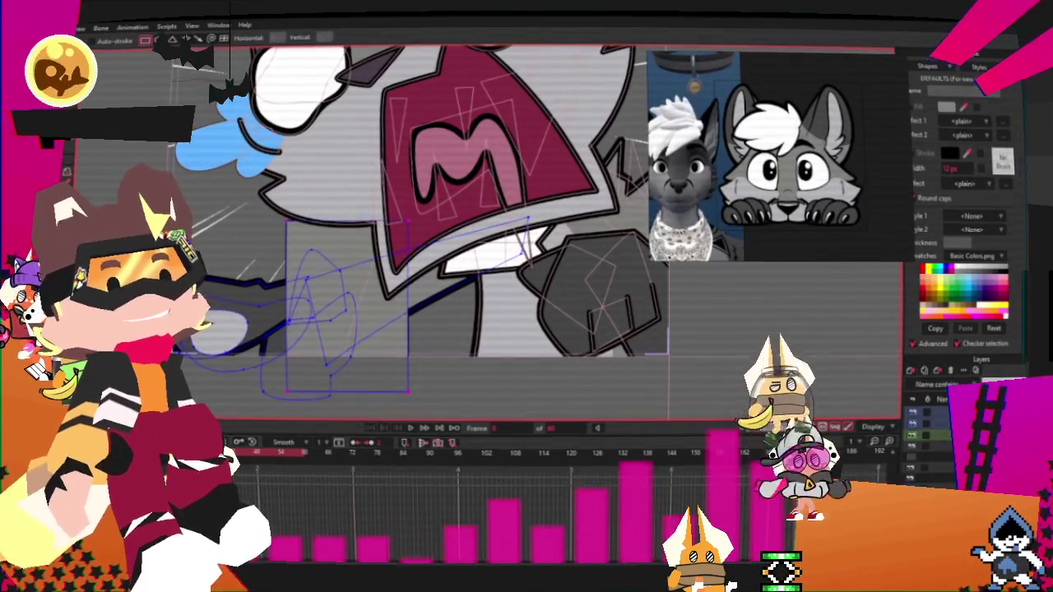
{"action": "key", "text": "g"}
{"action": "scroll", "coordinate": [341, 293], "scroll_direction": "up", "scroll_amount": 1}
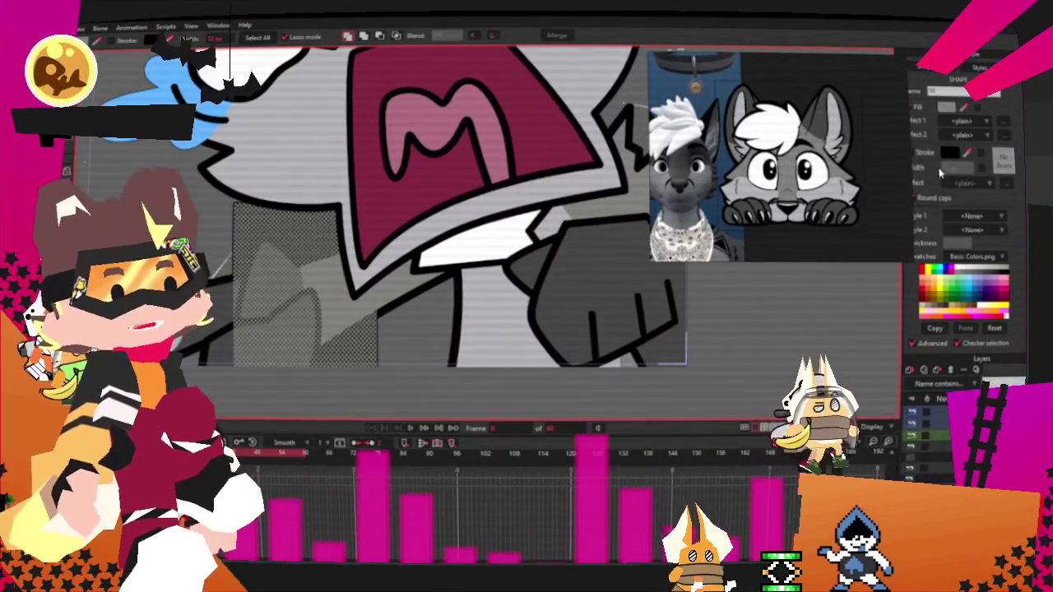
{"action": "left_click", "coordinate": [477, 258]}
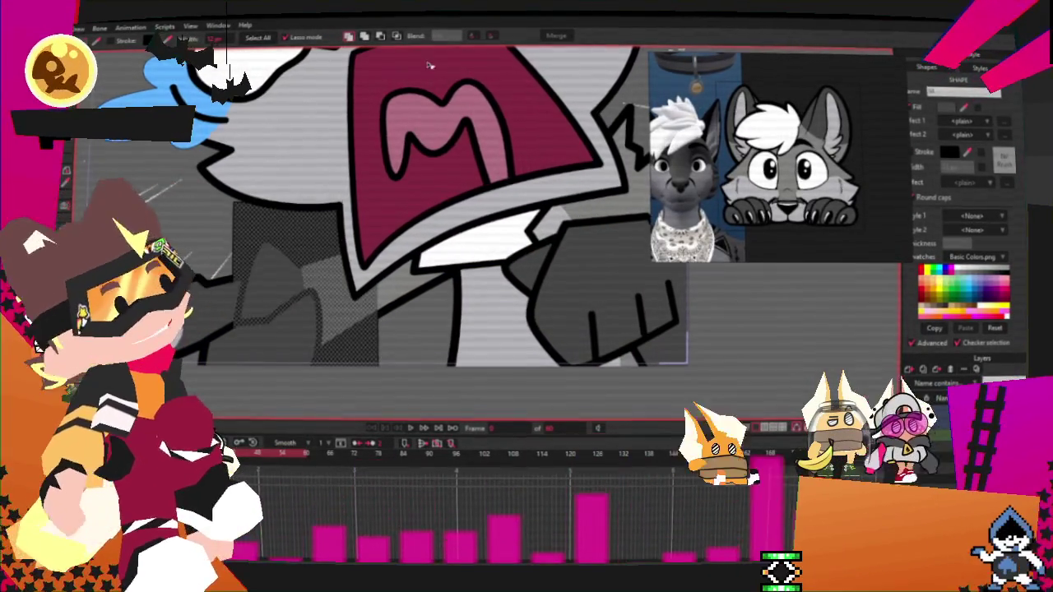
{"action": "scroll", "coordinate": [477, 258], "scroll_direction": "down", "scroll_amount": 2}
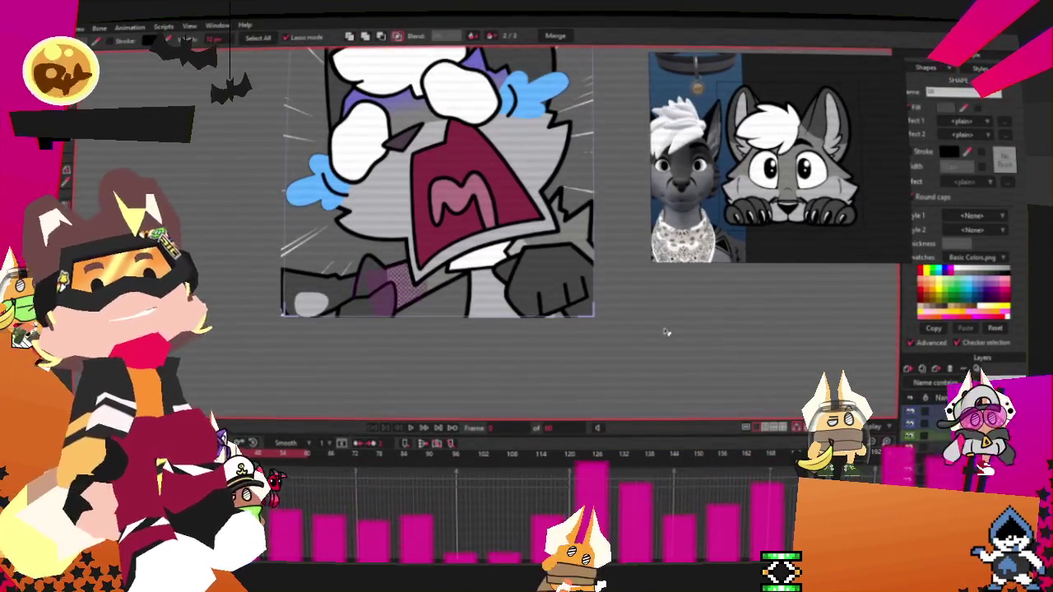
{"action": "scroll", "coordinate": [545, 269], "scroll_direction": "up", "scroll_amount": 2}
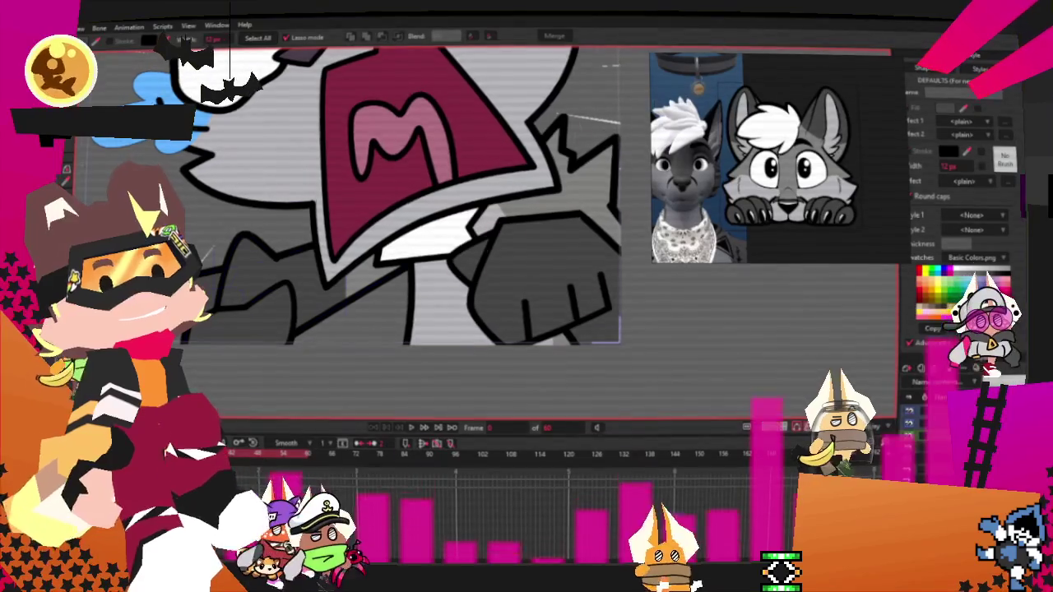
Step: Add a thin dark grey rectangle just below the mouth and return to point editing
{"action": "key", "text": "t"}
{"action": "scroll", "coordinate": [351, 225], "scroll_direction": "up", "scroll_amount": 2}
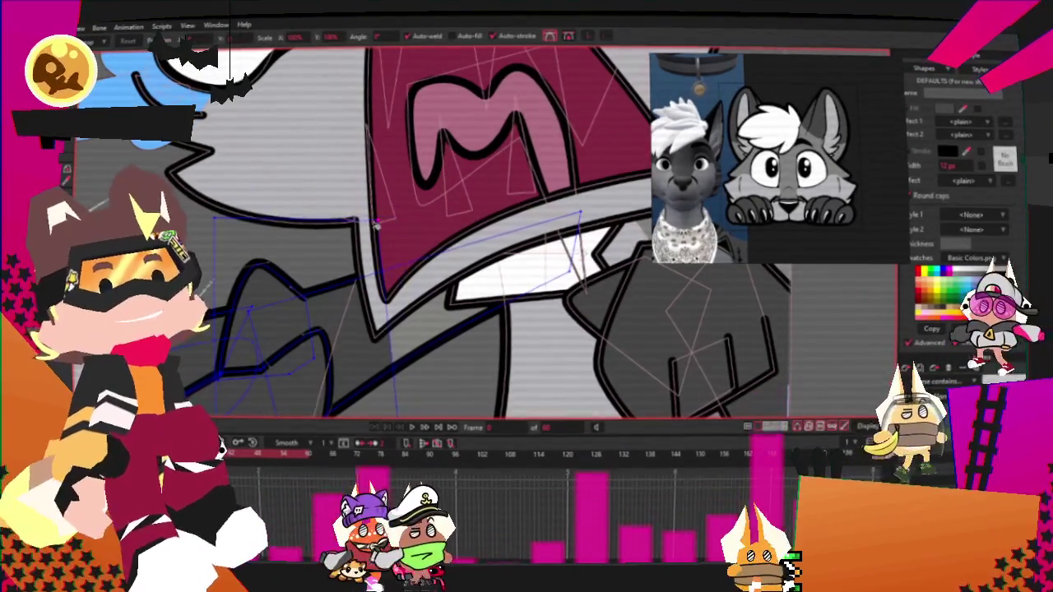
{"action": "scroll", "coordinate": [217, 258], "scroll_direction": "down", "scroll_amount": 1}
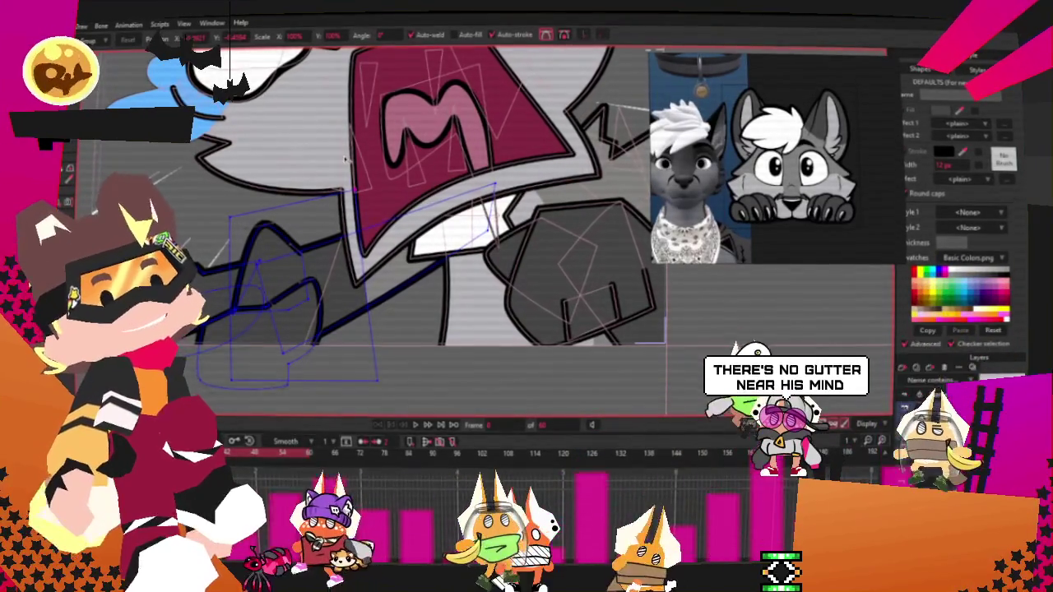
{"action": "scroll", "coordinate": [346, 159], "scroll_direction": "up", "scroll_amount": 2}
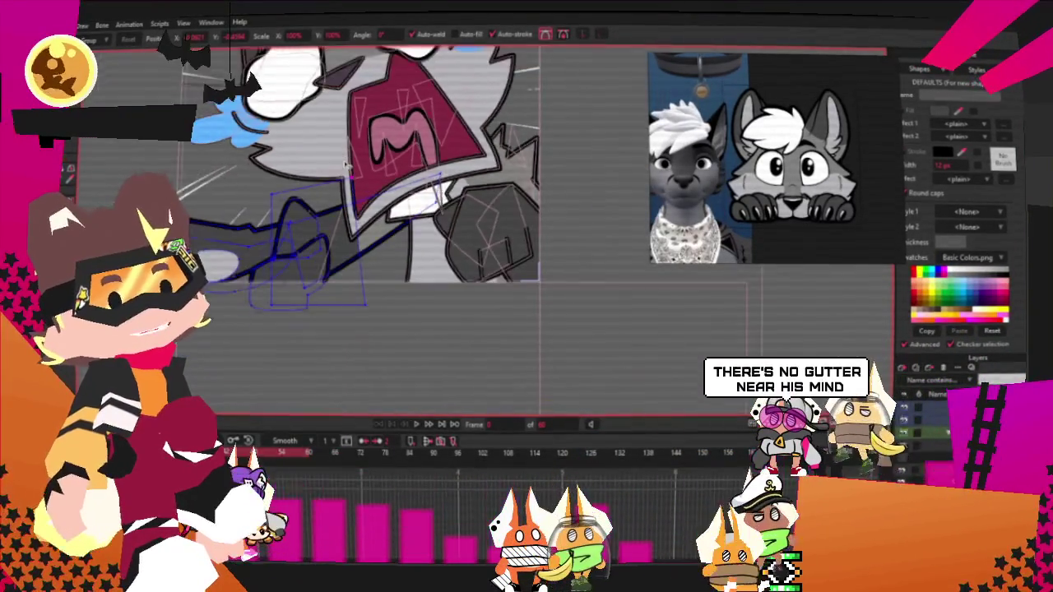
{"action": "scroll", "coordinate": [298, 117], "scroll_direction": "down", "scroll_amount": 1}
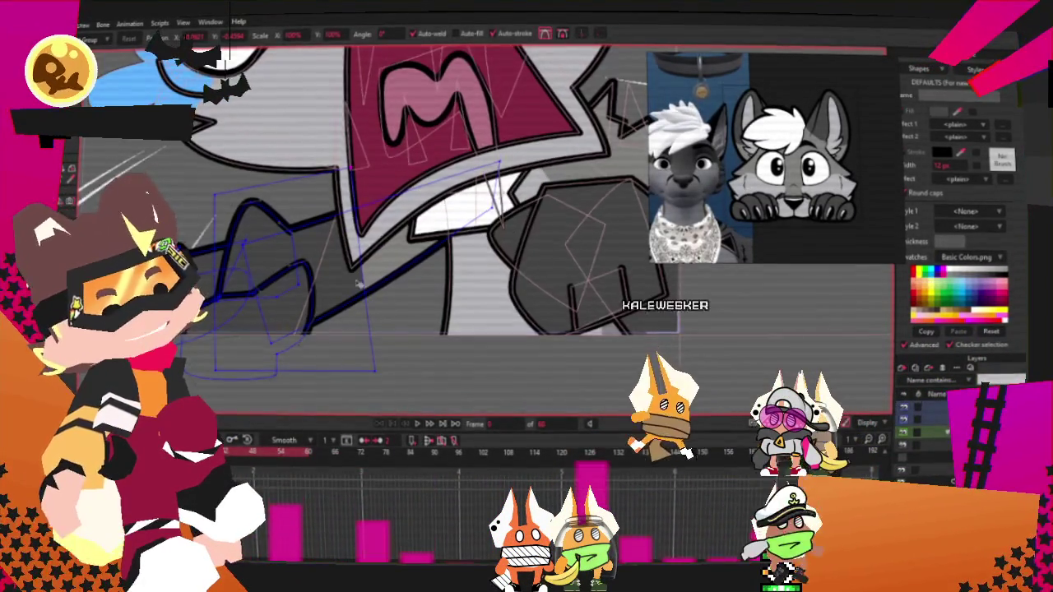
{"action": "scroll", "coordinate": [298, 117], "scroll_direction": "down", "scroll_amount": 1}
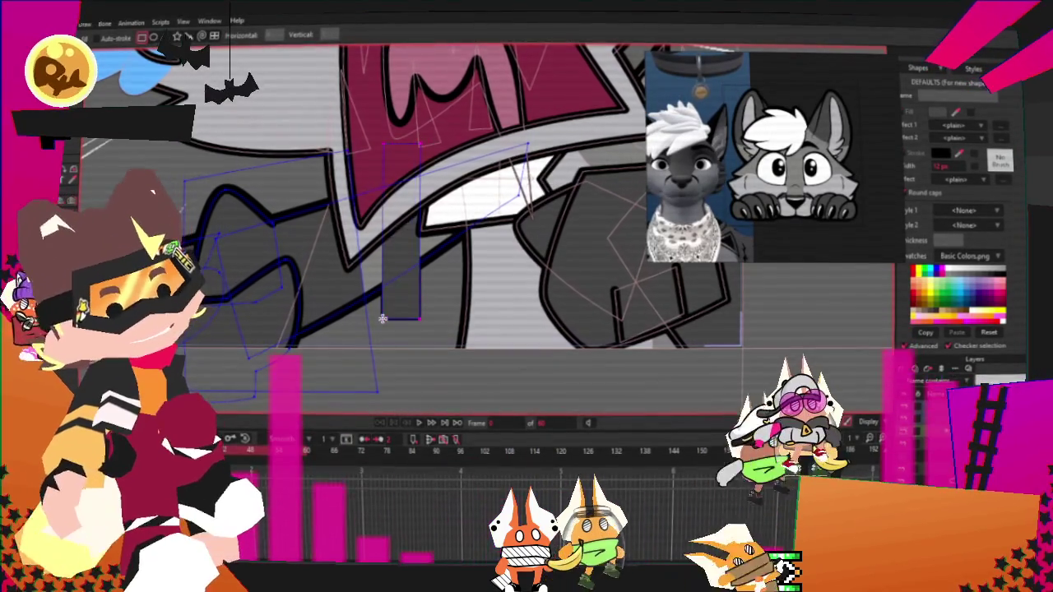
Step: Replace the grey fill of the small rectangle under the fang with a pinkish red
{"action": "key", "text": "g"}
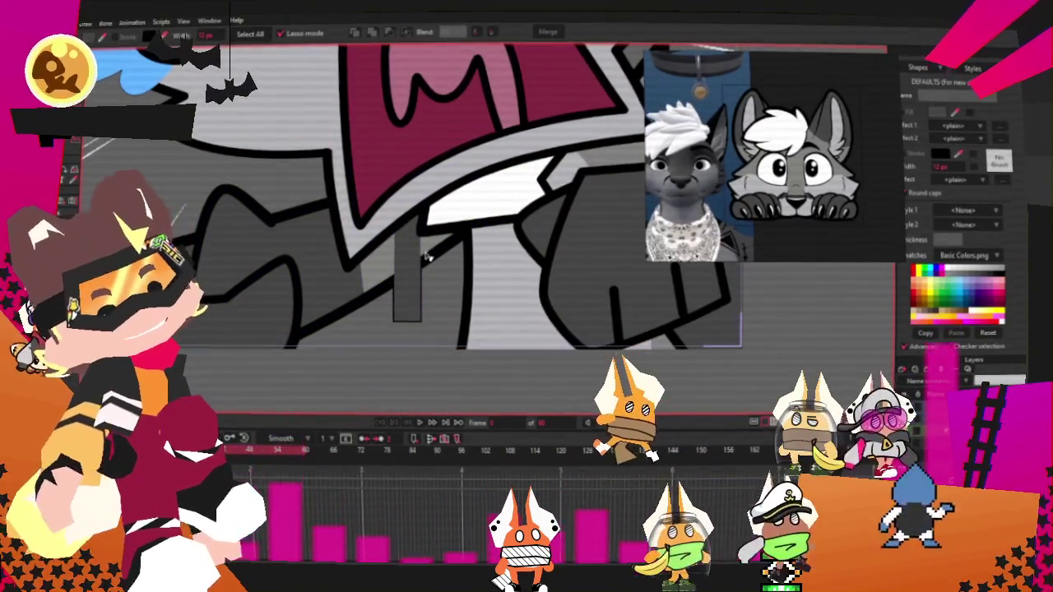
{"action": "scroll", "coordinate": [426, 257], "scroll_direction": "down", "scroll_amount": 3}
{"action": "scroll", "coordinate": [426, 257], "scroll_direction": "down", "scroll_amount": 2}
{"action": "scroll", "coordinate": [359, 124], "scroll_direction": "up", "scroll_amount": 1}
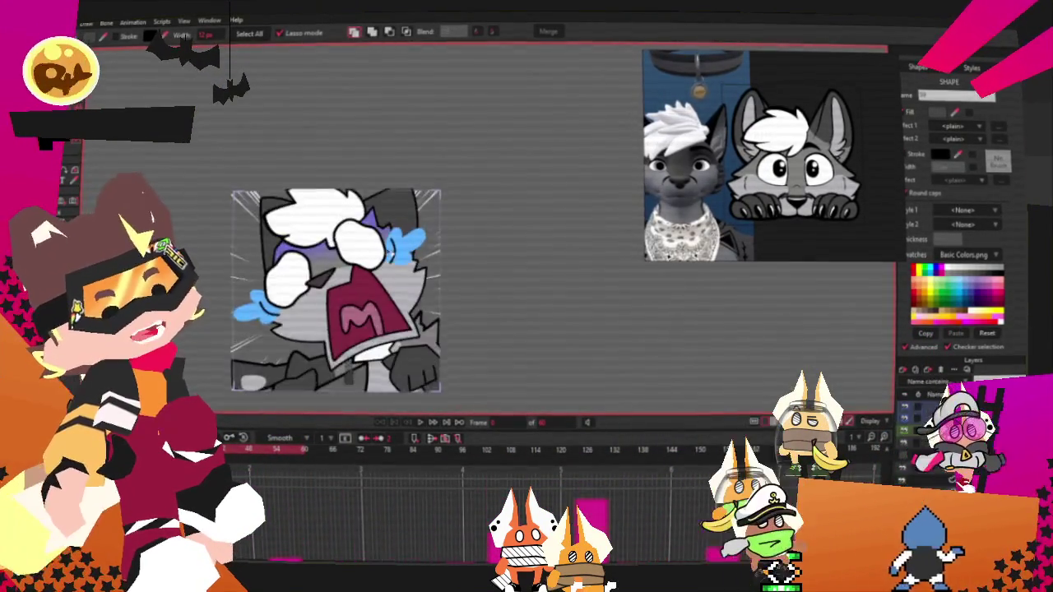
{"action": "scroll", "coordinate": [382, 248], "scroll_direction": "up", "scroll_amount": 2}
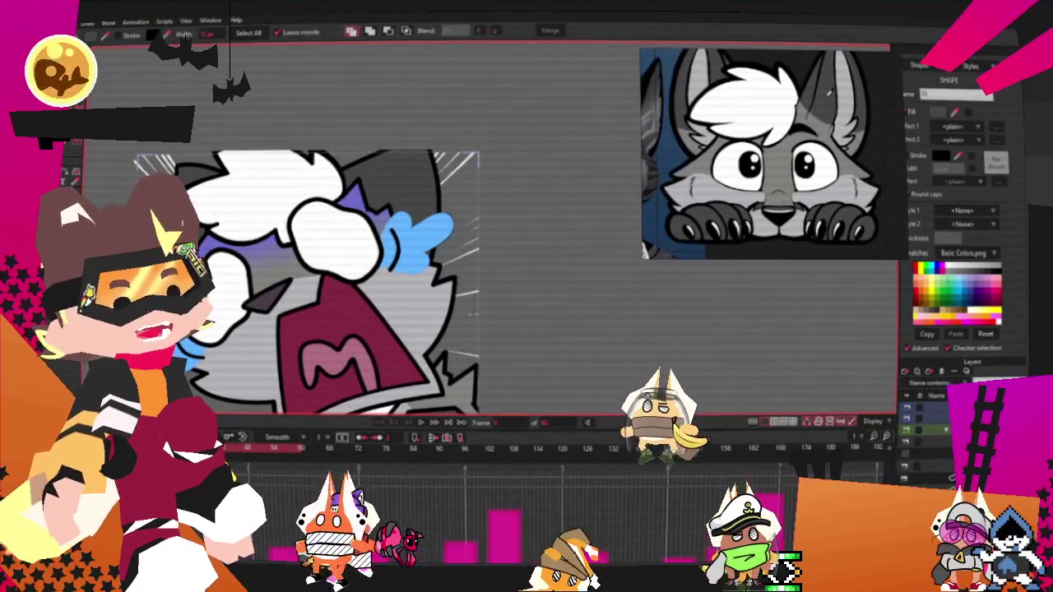
{"action": "scroll", "coordinate": [425, 184], "scroll_direction": "down", "scroll_amount": 3}
{"action": "scroll", "coordinate": [424, 185], "scroll_direction": "up", "scroll_amount": 4}
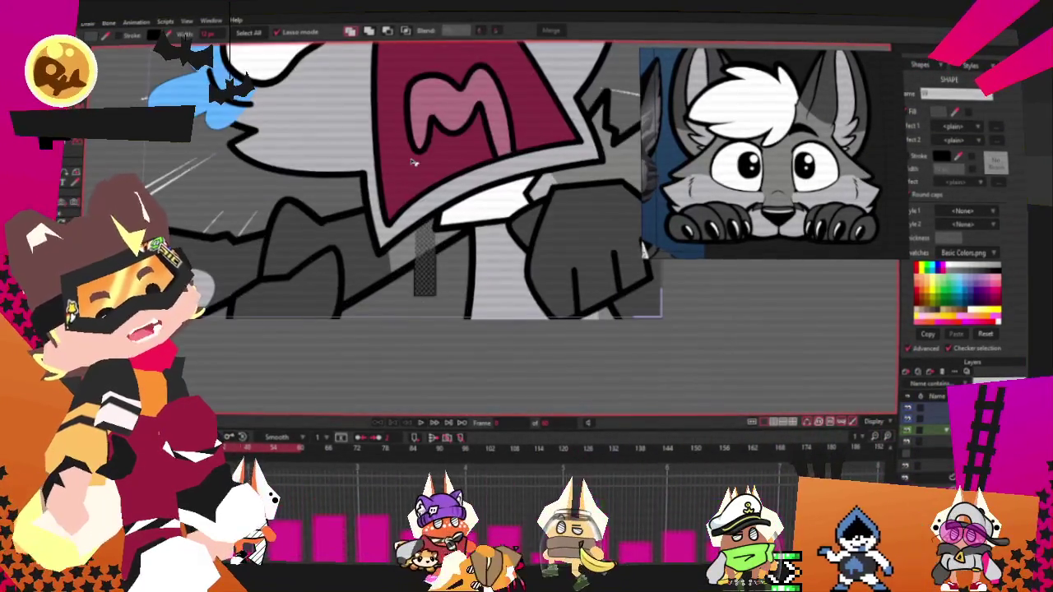
{"action": "left_click", "coordinate": [154, 34]}
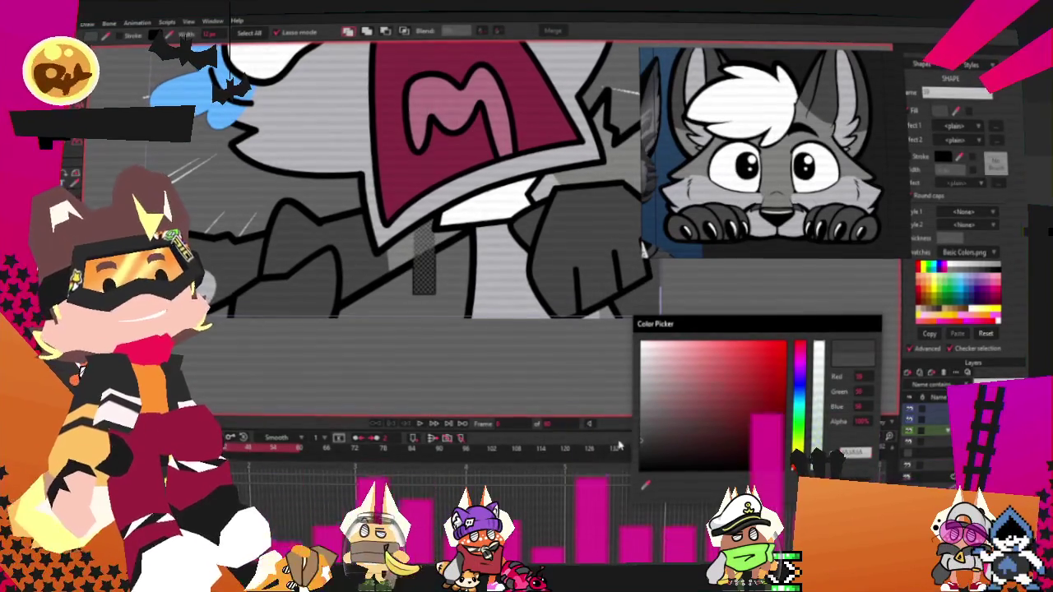
{"action": "left_click", "coordinate": [411, 22]}
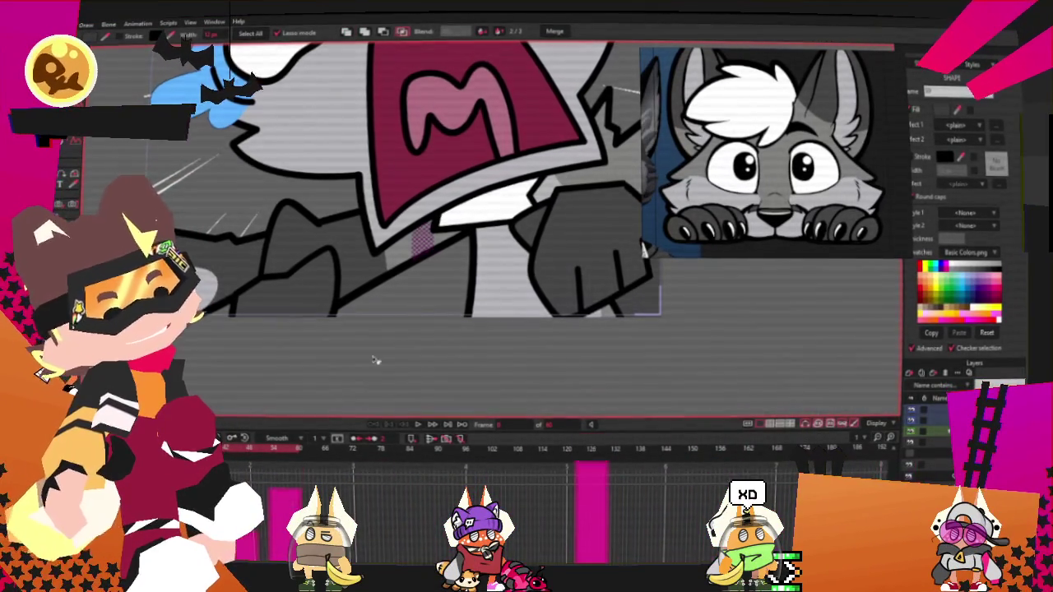
{"action": "scroll", "coordinate": [344, 358], "scroll_direction": "down", "scroll_amount": 2}
{"action": "scroll", "coordinate": [344, 359], "scroll_direction": "up", "scroll_amount": 2}
{"action": "scroll", "coordinate": [344, 359], "scroll_direction": "up", "scroll_amount": 1}
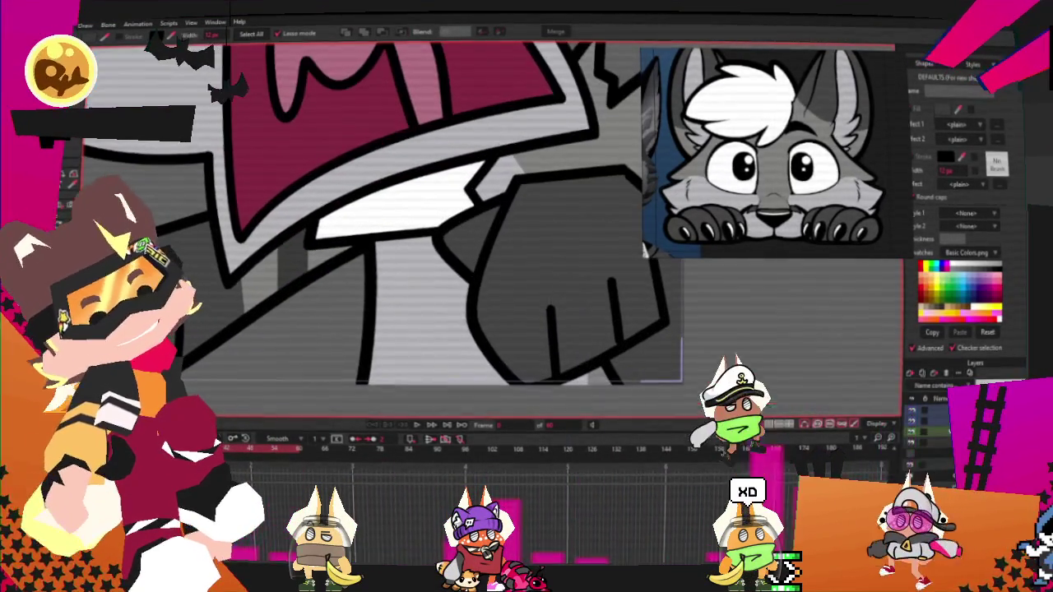
{"action": "key", "text": "a"}
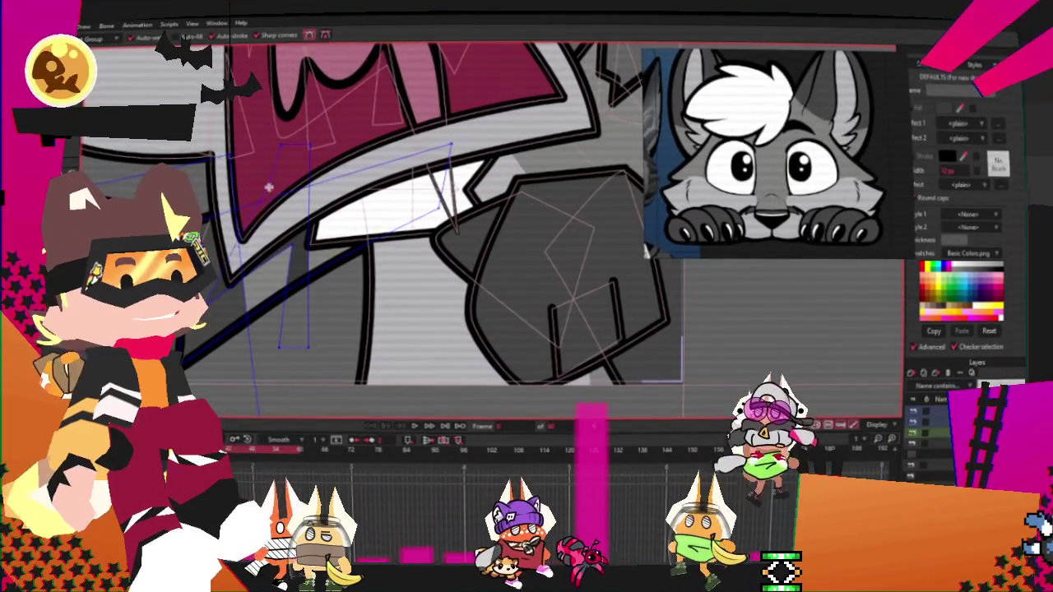
Step: Adjust the outline's curvature near the mouth corner, undoing the last change
{"action": "key", "text": "c"}
{"action": "scroll", "coordinate": [234, 320], "scroll_direction": "up", "scroll_amount": 2}
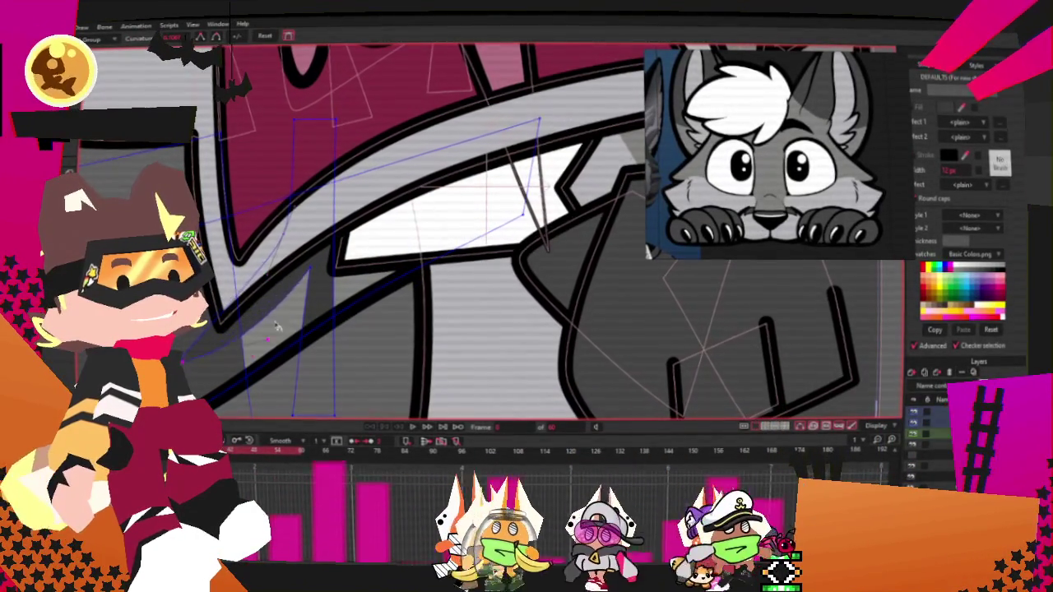
{"action": "scroll", "coordinate": [272, 286], "scroll_direction": "down", "scroll_amount": 2}
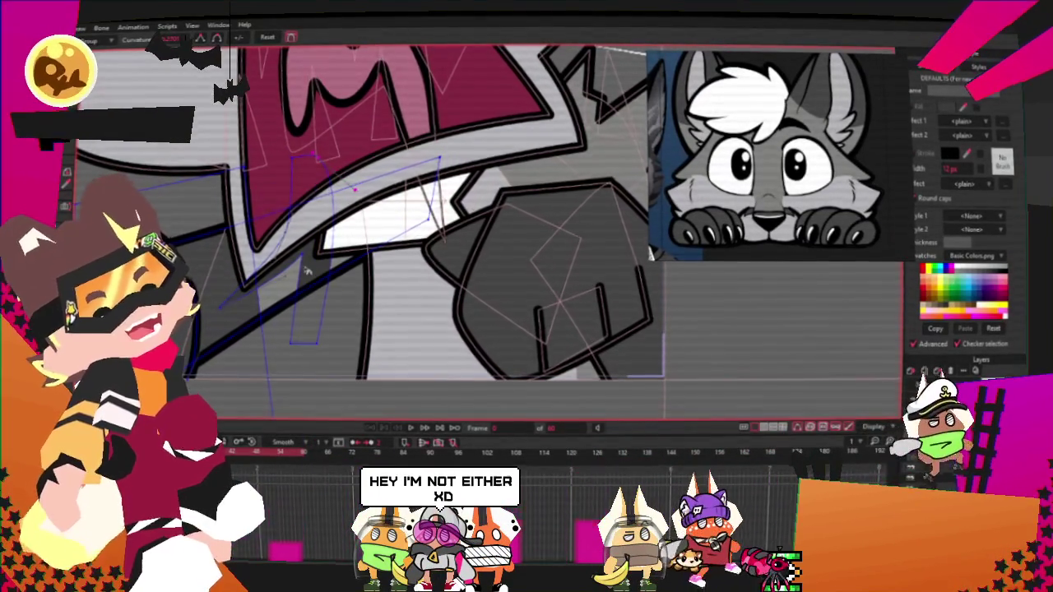
{"action": "scroll", "coordinate": [308, 273], "scroll_direction": "up", "scroll_amount": 2}
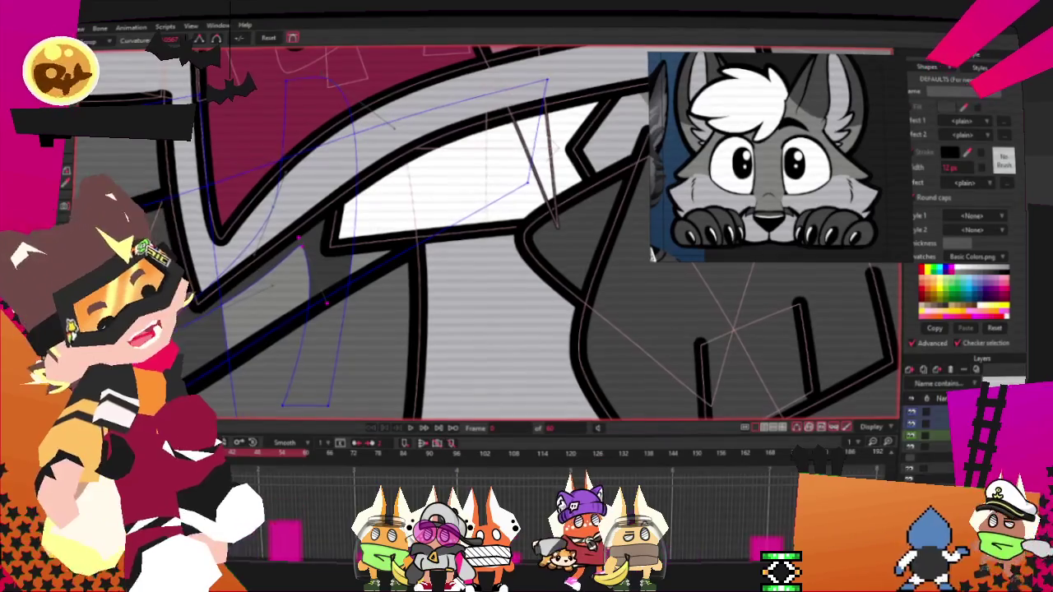
{"action": "scroll", "coordinate": [334, 246], "scroll_direction": "up", "scroll_amount": 1}
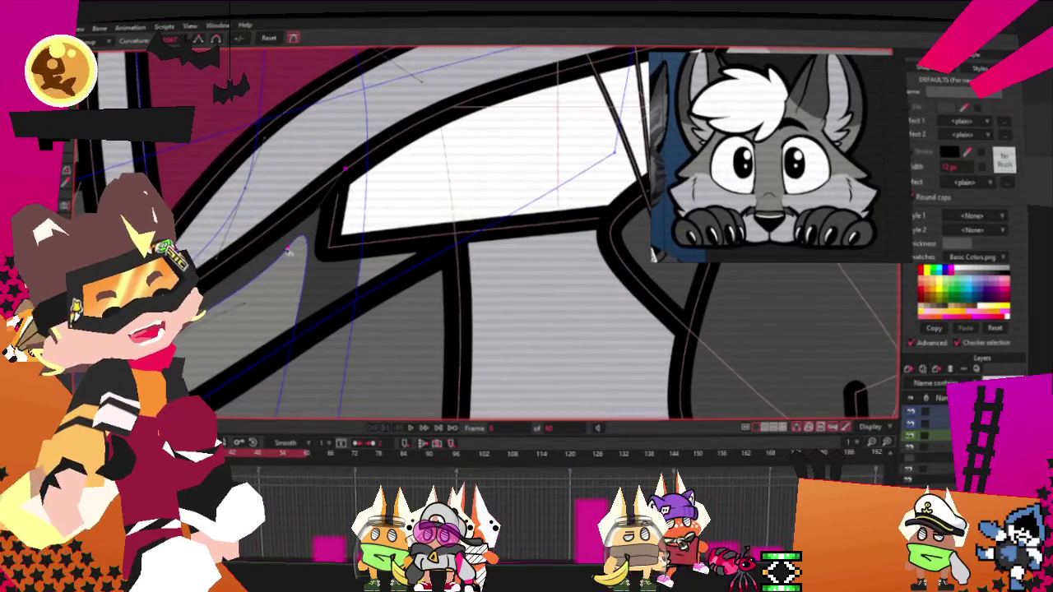
{"action": "scroll", "coordinate": [345, 349], "scroll_direction": "down", "scroll_amount": 2}
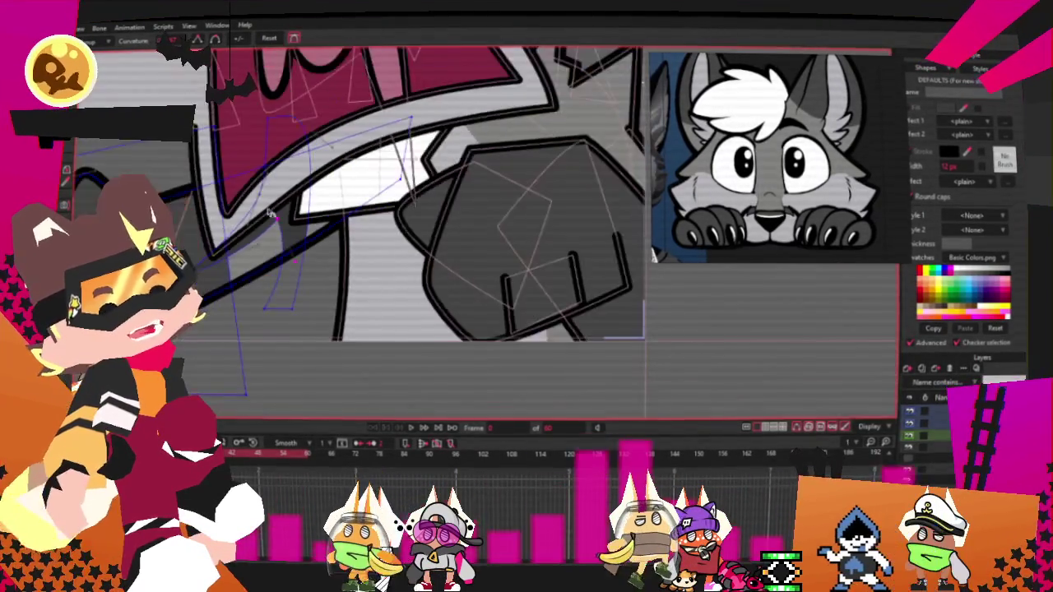
{"action": "key", "text": "t"}
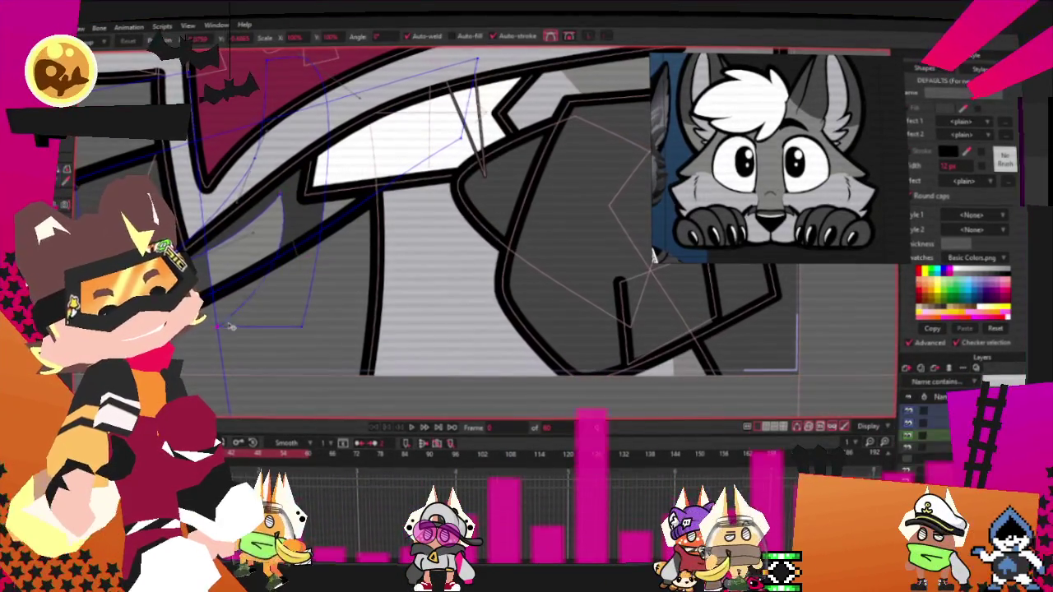
{"action": "key", "text": "ctrl+z"}
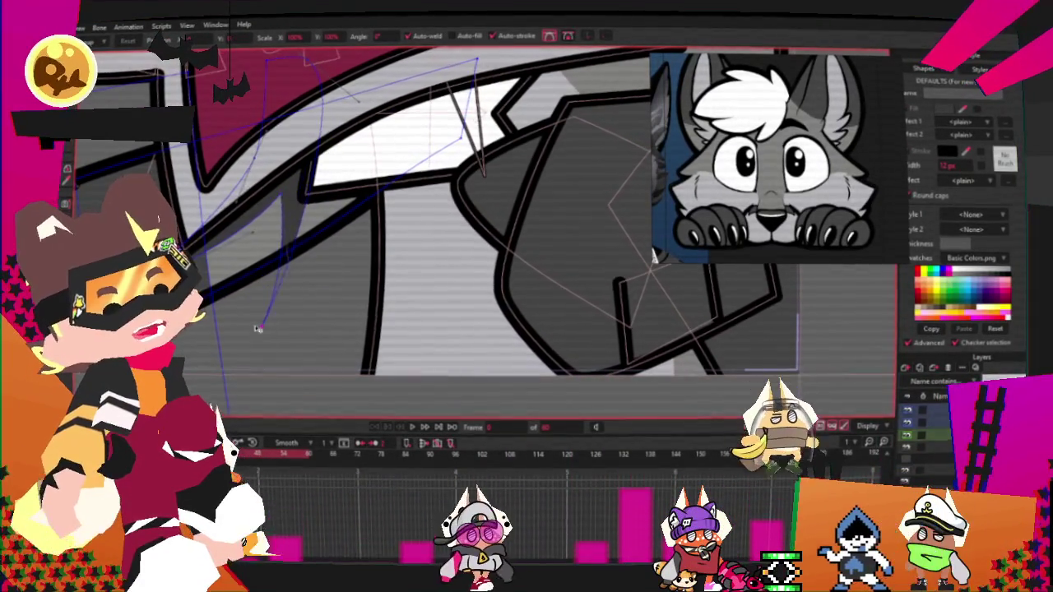
Step: Move and stretch the shape's points down and right into a longer, bent sliver under the fang
{"action": "left_click", "coordinate": [274, 255]}
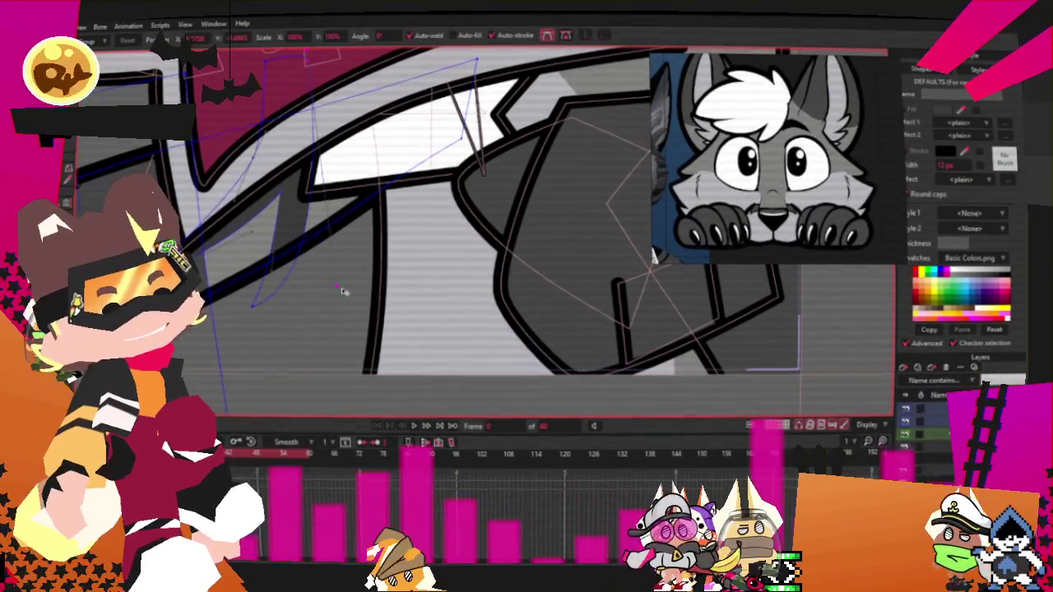
{"action": "left_click", "coordinate": [344, 232]}
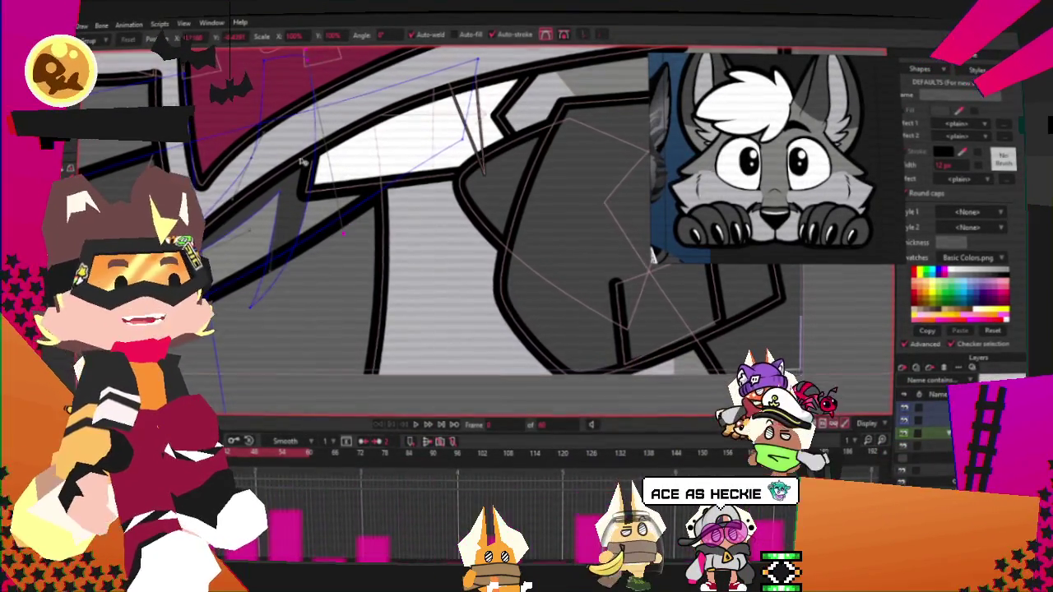
{"action": "scroll", "coordinate": [301, 177], "scroll_direction": "up", "scroll_amount": 1}
{"action": "scroll", "coordinate": [278, 71], "scroll_direction": "up", "scroll_amount": 1}
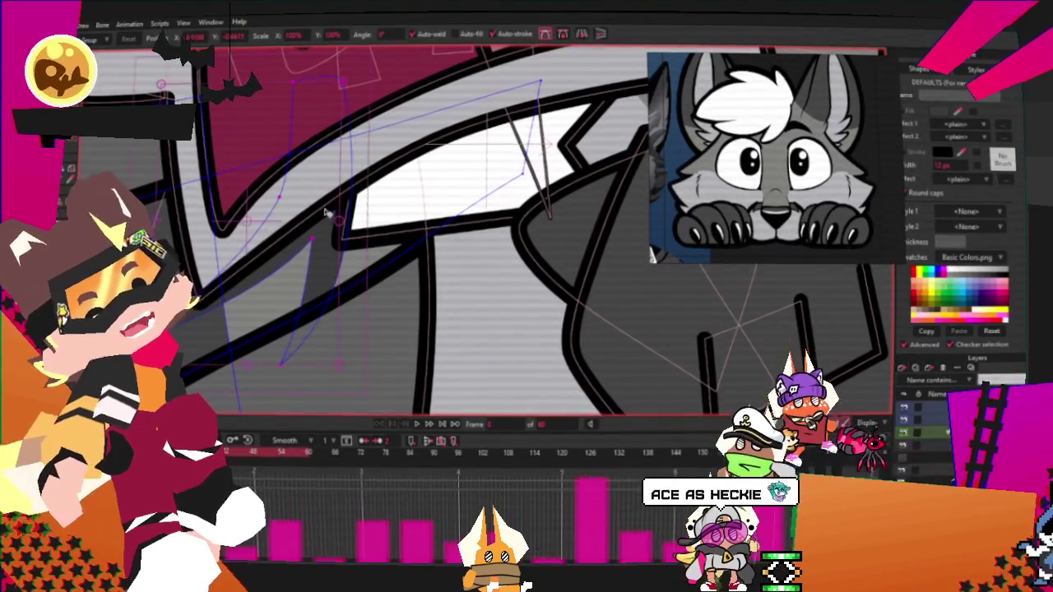
{"action": "left_click_drag", "start_coordinate": [326, 212], "coordinate": [359, 245]}
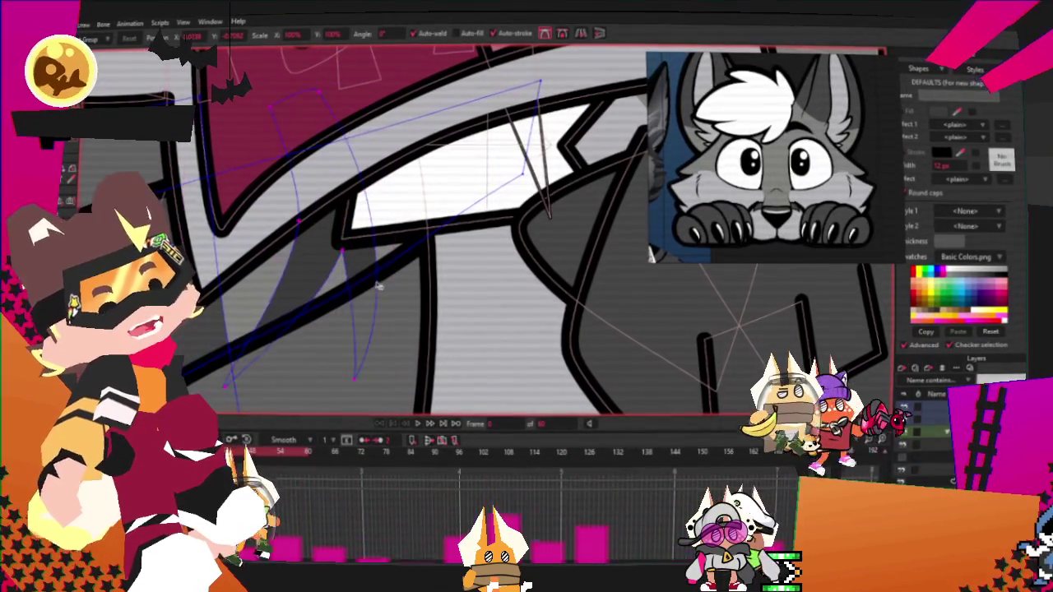
{"action": "left_click_drag", "start_coordinate": [371, 308], "coordinate": [349, 283]}
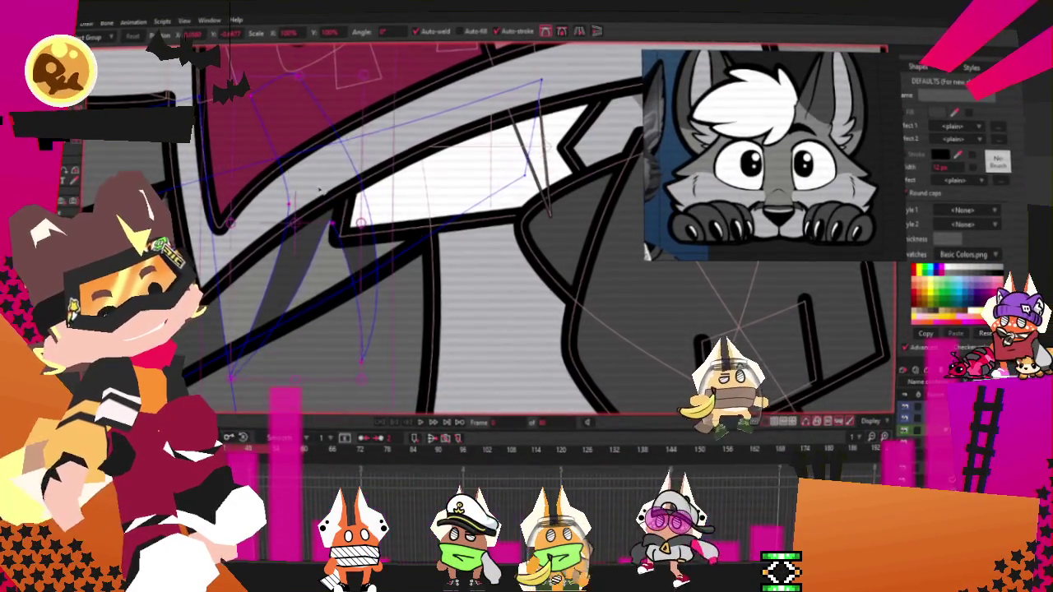
{"action": "scroll", "coordinate": [323, 198], "scroll_direction": "down", "scroll_amount": 3}
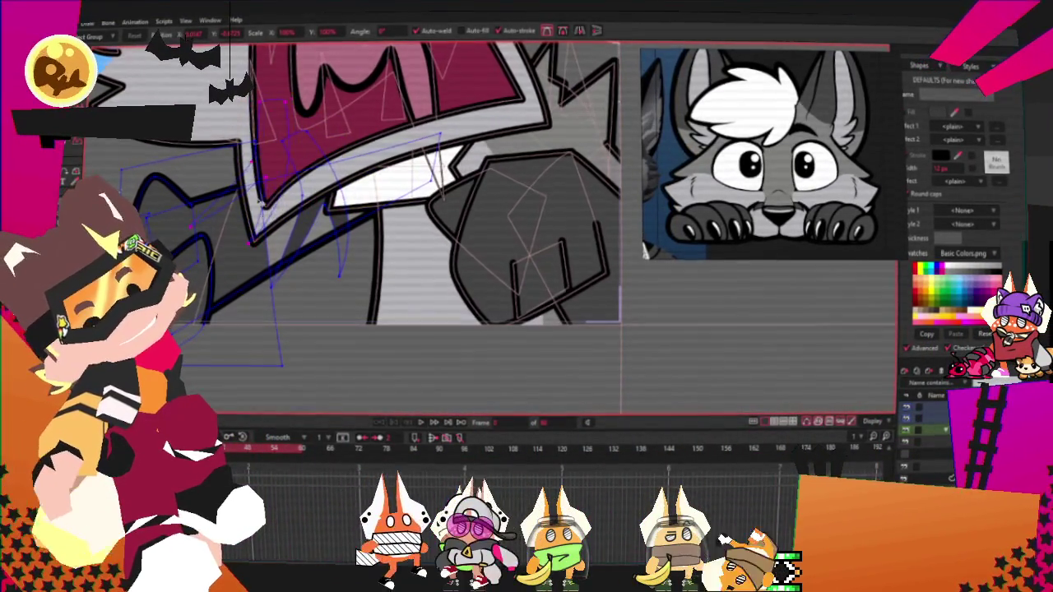
{"action": "left_click", "coordinate": [448, 461]}
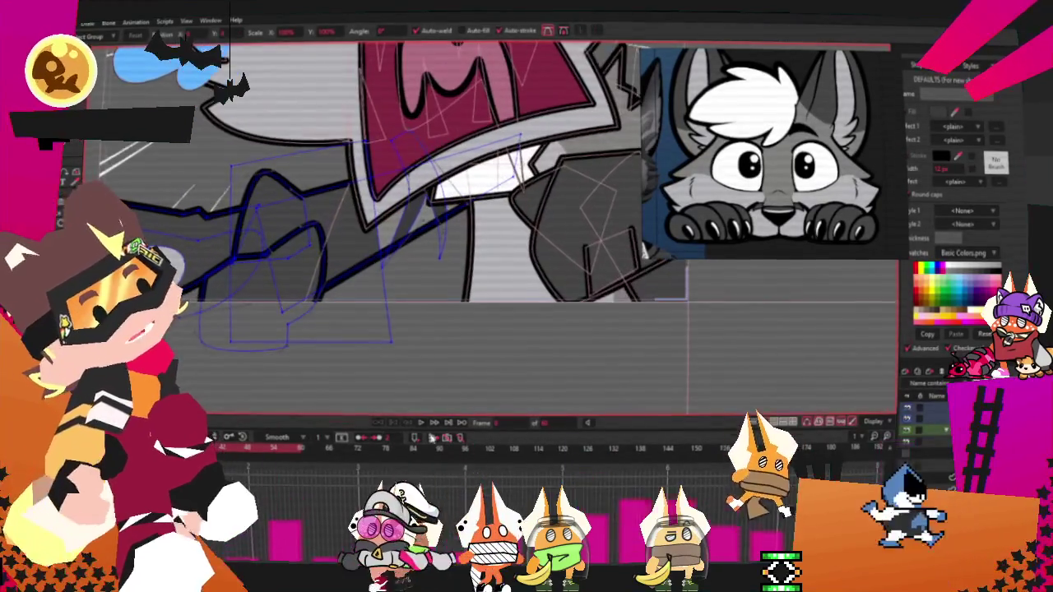
Step: Advance through four animation poses, zooming in to inspect the mouth, blue arm and fist
{"action": "scroll", "coordinate": [484, 239], "scroll_direction": "down", "scroll_amount": 2}
{"action": "scroll", "coordinate": [484, 239], "scroll_direction": "down", "scroll_amount": 2}
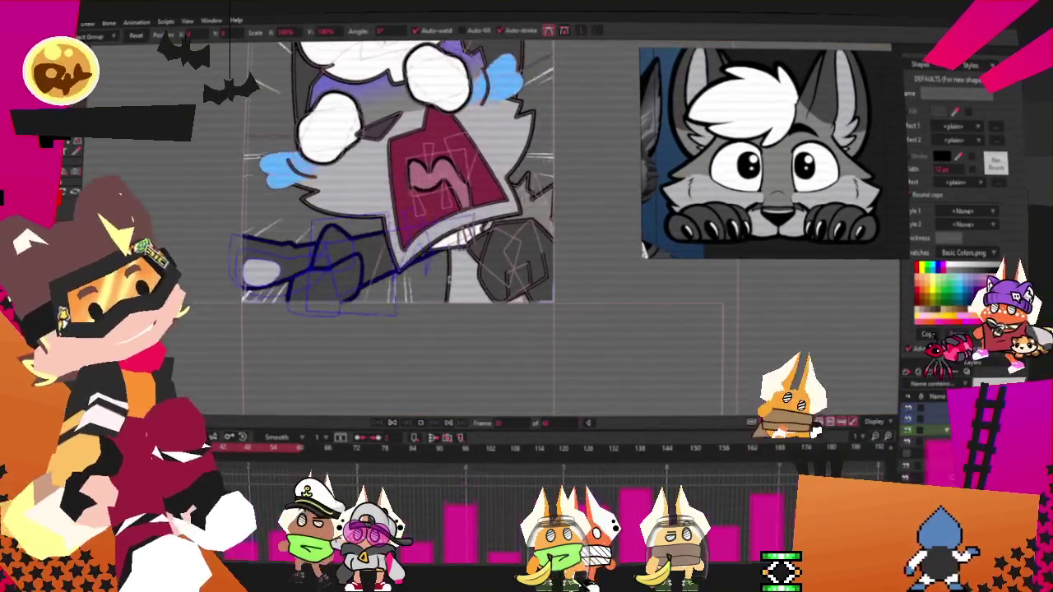
{"action": "scroll", "coordinate": [484, 239], "scroll_direction": "up", "scroll_amount": 3}
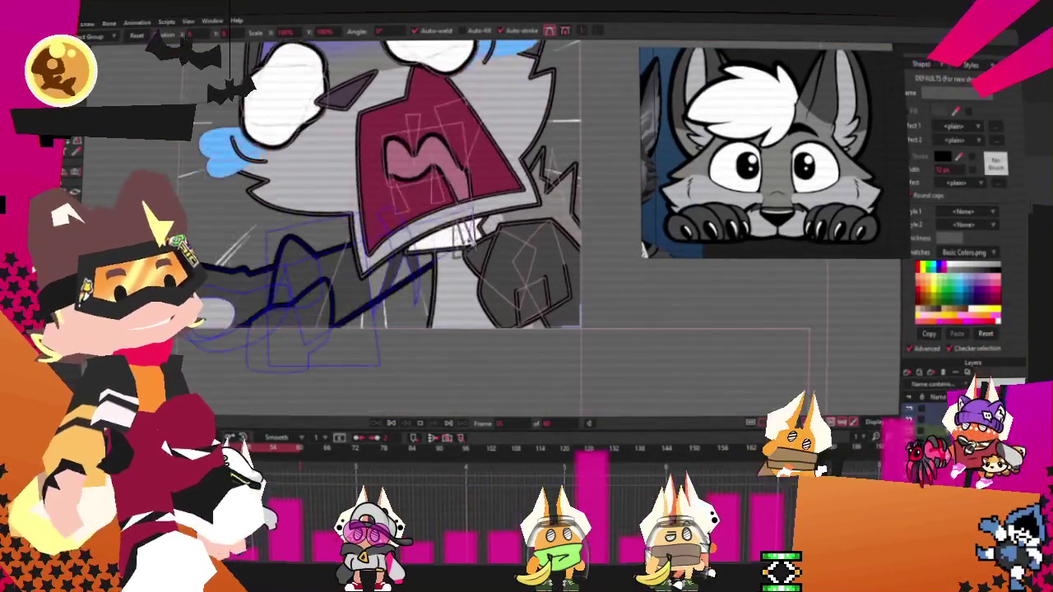
{"action": "key", "text": "period"}
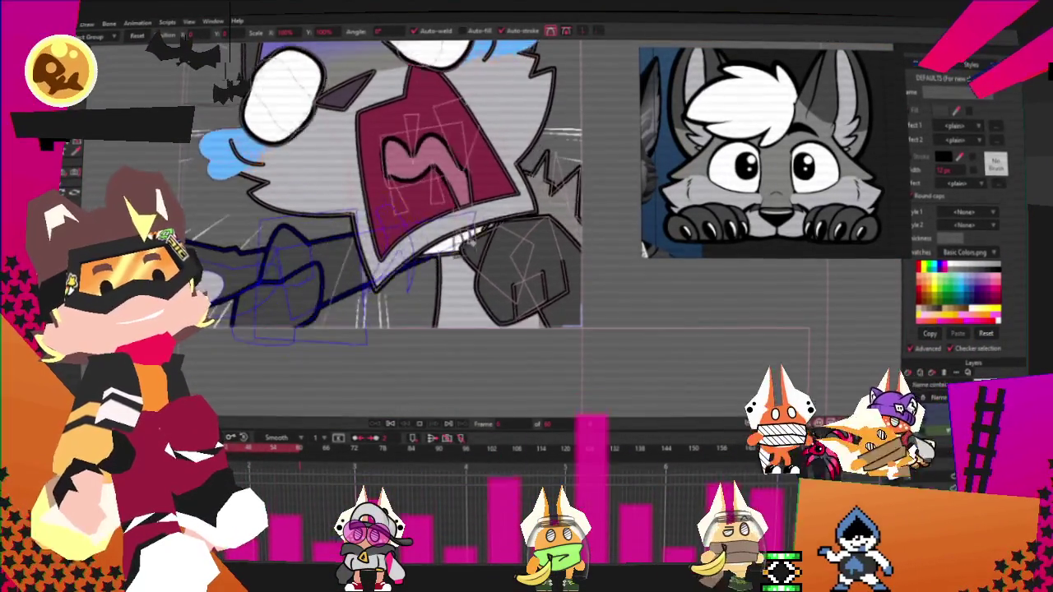
{"action": "key", "text": "period"}
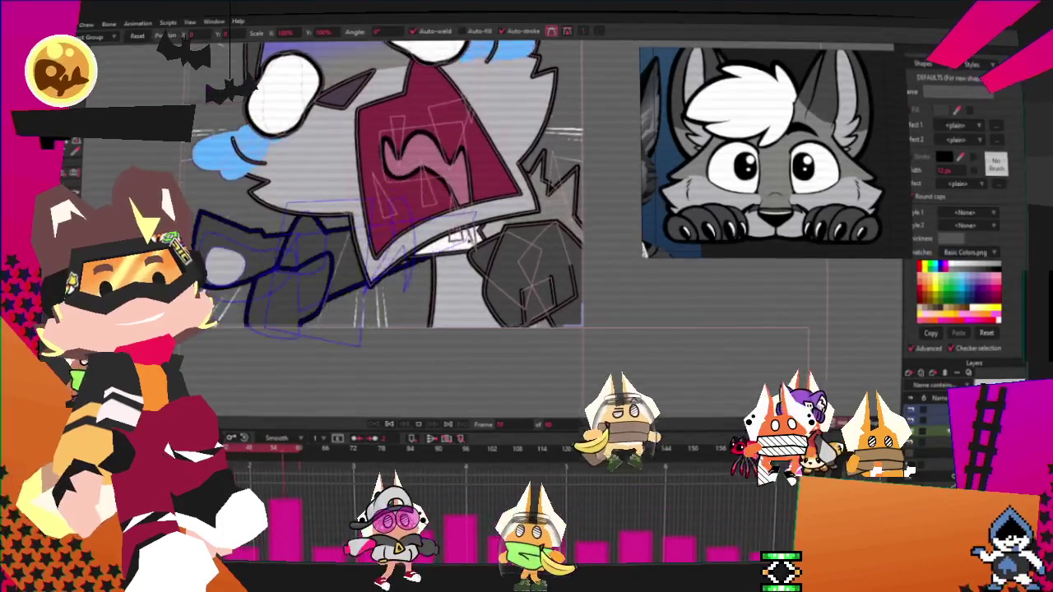
{"action": "key", "text": "period"}
{"action": "key", "text": "period"}
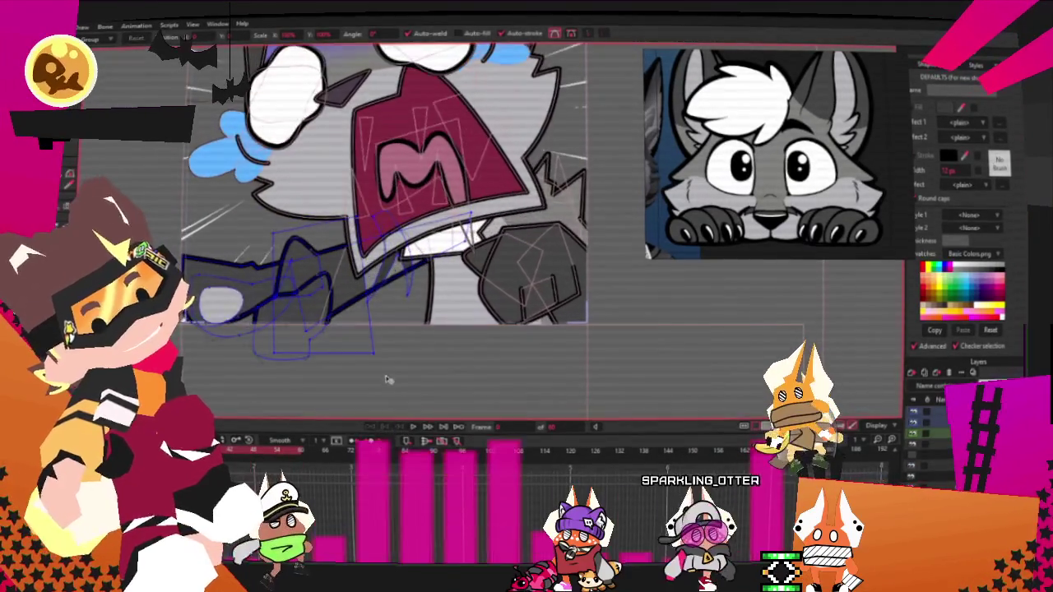
{"action": "scroll", "coordinate": [388, 382], "scroll_direction": "up", "scroll_amount": 3}
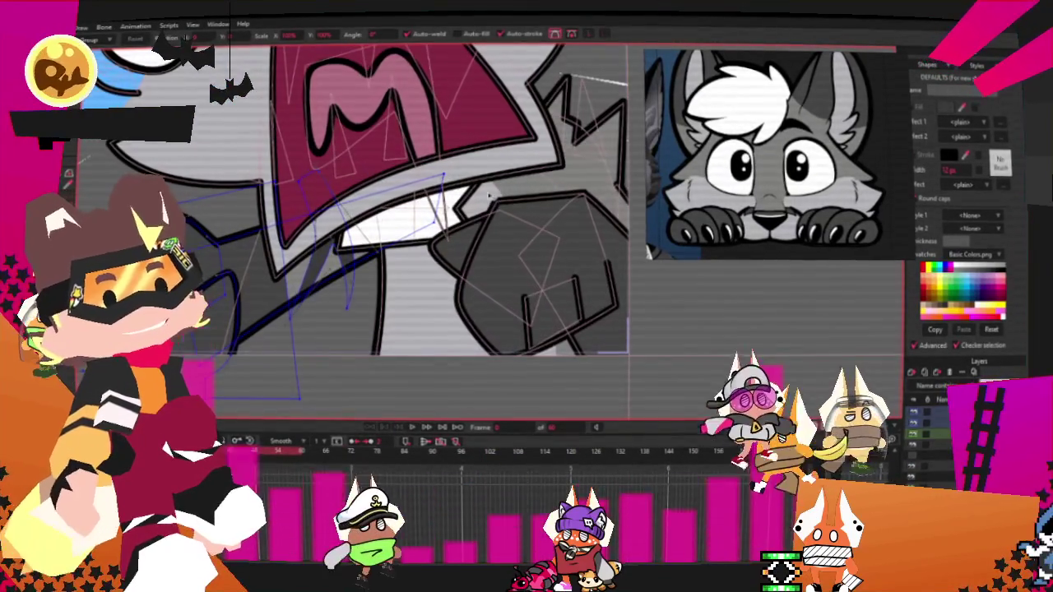
{"action": "key", "text": "period"}
{"action": "key", "text": "period"}
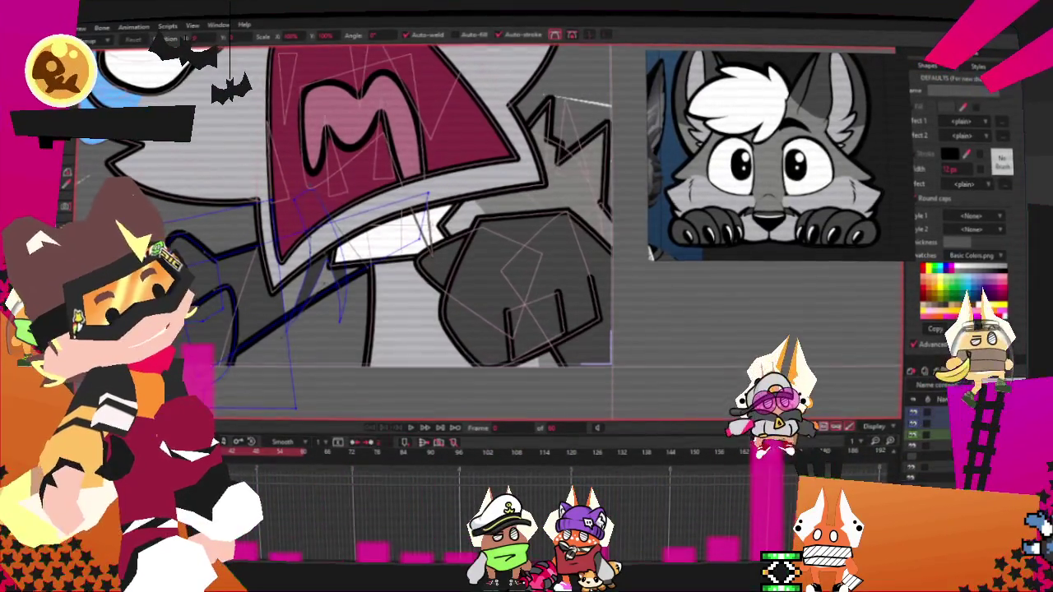
{"action": "scroll", "coordinate": [326, 183], "scroll_direction": "up", "scroll_amount": 2}
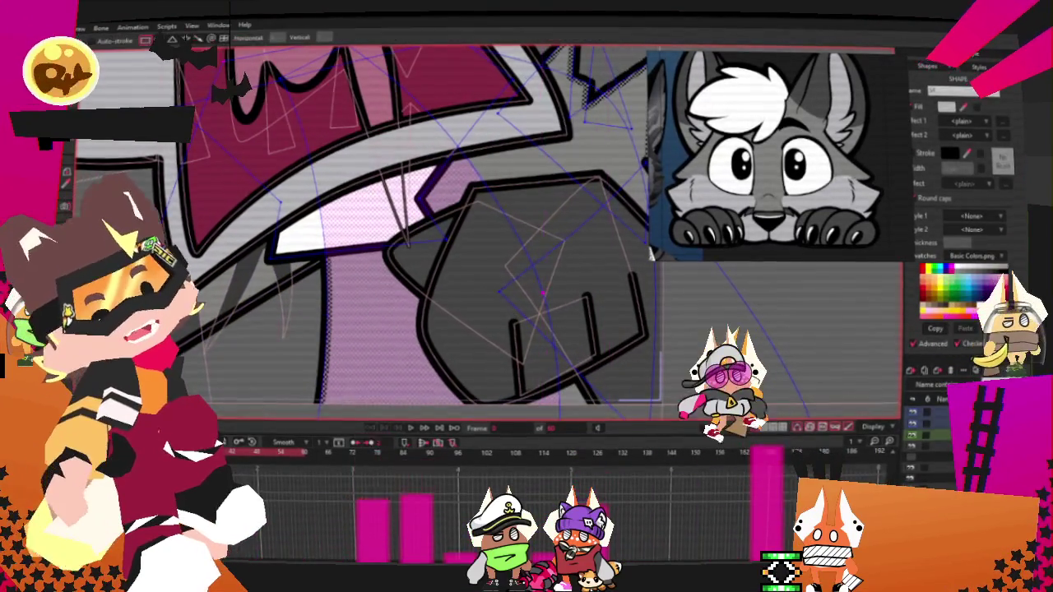
Step: Add points to draw a new edge across the white area below the mouth
{"action": "scroll", "coordinate": [377, 267], "scroll_direction": "up", "scroll_amount": 3}
{"action": "key", "text": "g"}
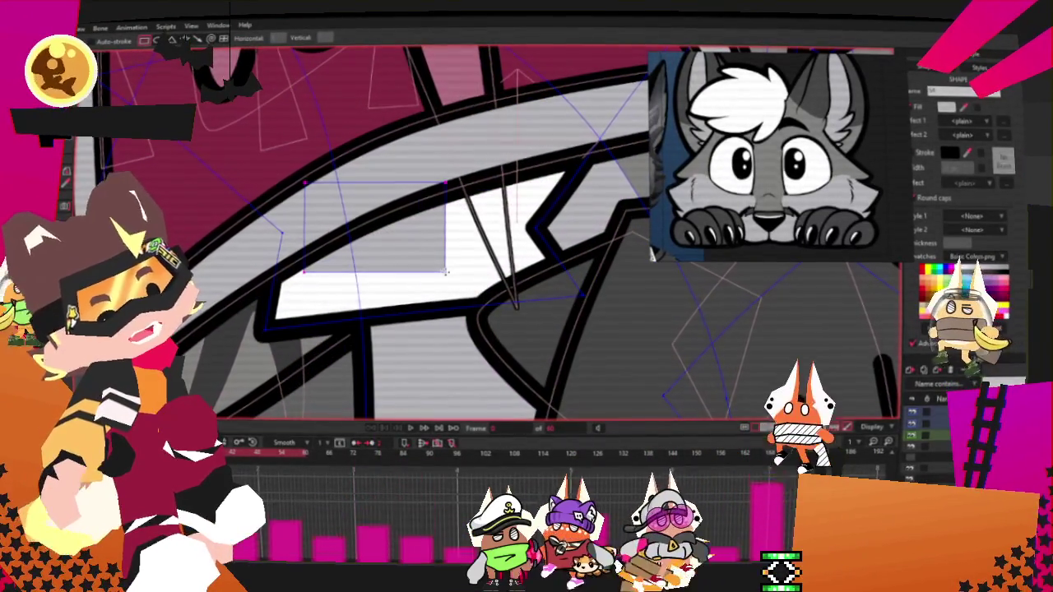
{"action": "scroll", "coordinate": [461, 275], "scroll_direction": "down", "scroll_amount": 1}
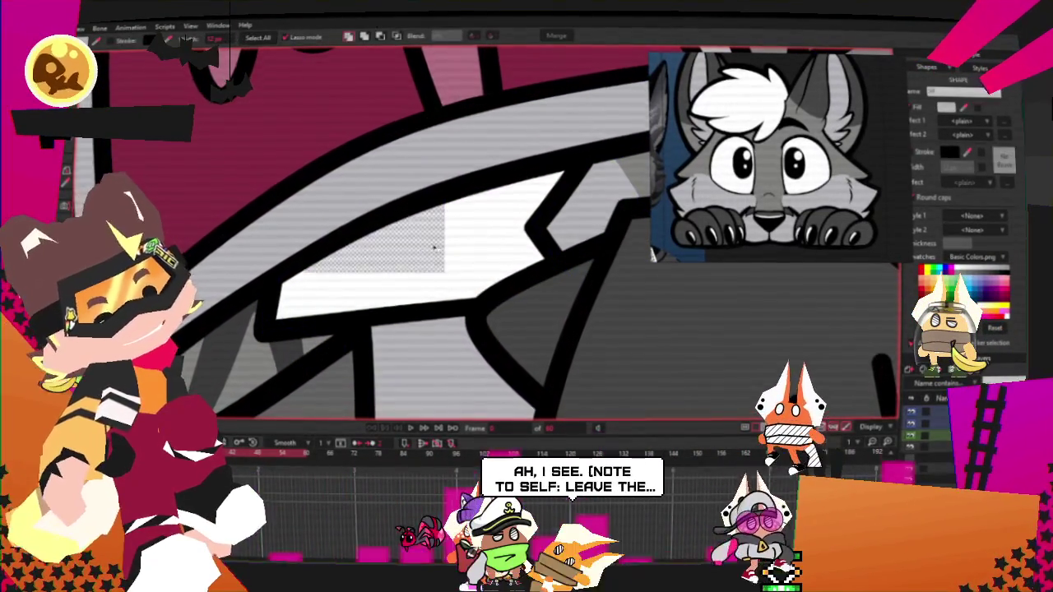
{"action": "scroll", "coordinate": [460, 275], "scroll_direction": "down", "scroll_amount": 2}
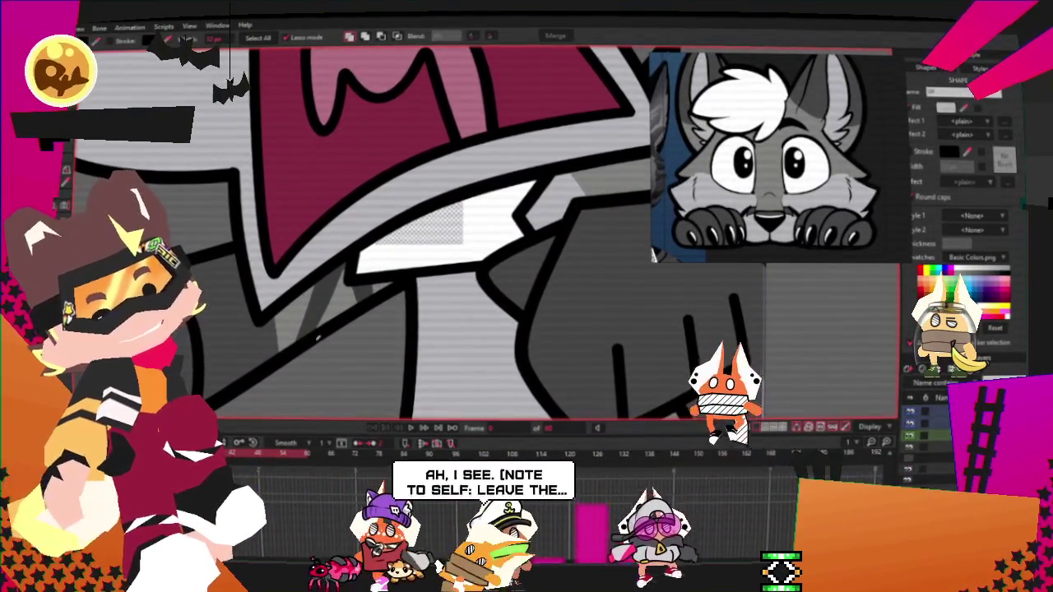
{"action": "scroll", "coordinate": [368, 271], "scroll_direction": "down", "scroll_amount": 1}
{"action": "scroll", "coordinate": [368, 271], "scroll_direction": "up", "scroll_amount": 2}
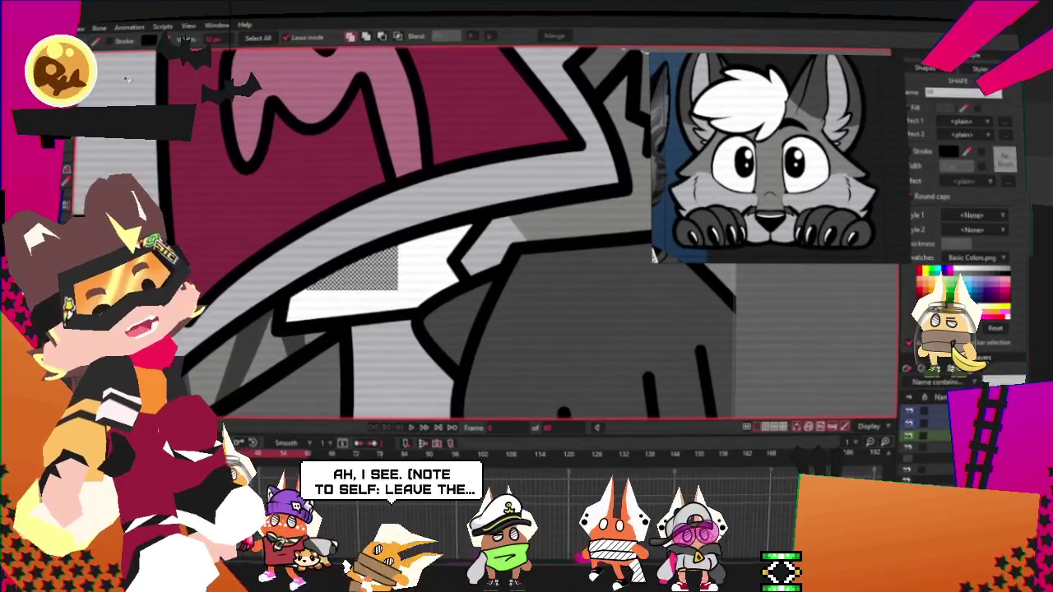
{"action": "key", "text": "a"}
{"action": "scroll", "coordinate": [319, 292], "scroll_direction": "down", "scroll_amount": 1}
{"action": "scroll", "coordinate": [318, 292], "scroll_direction": "down", "scroll_amount": 1}
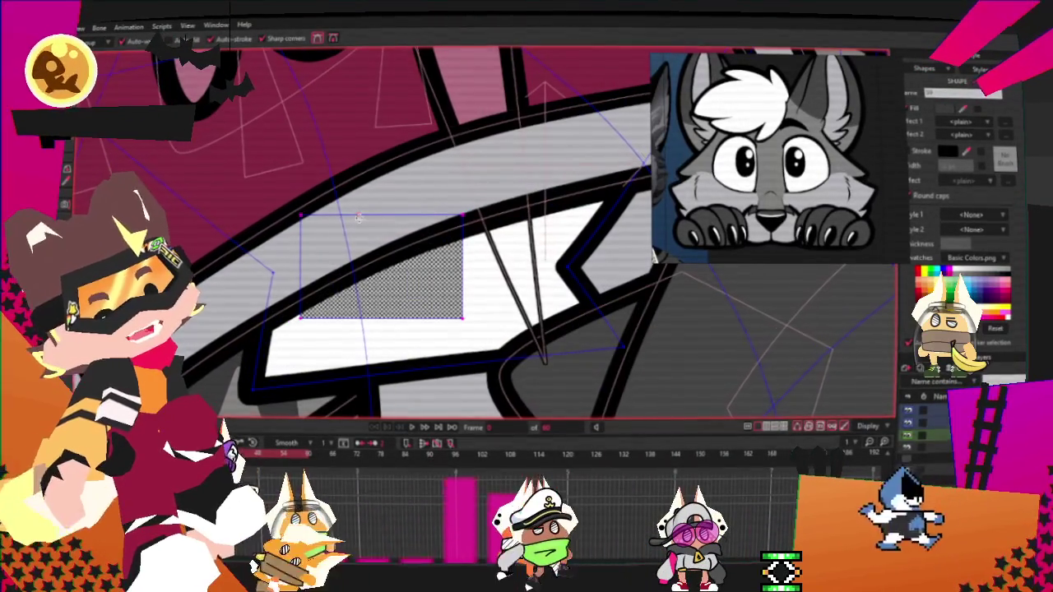
{"action": "left_click_drag", "start_coordinate": [339, 293], "coordinate": [437, 296]}
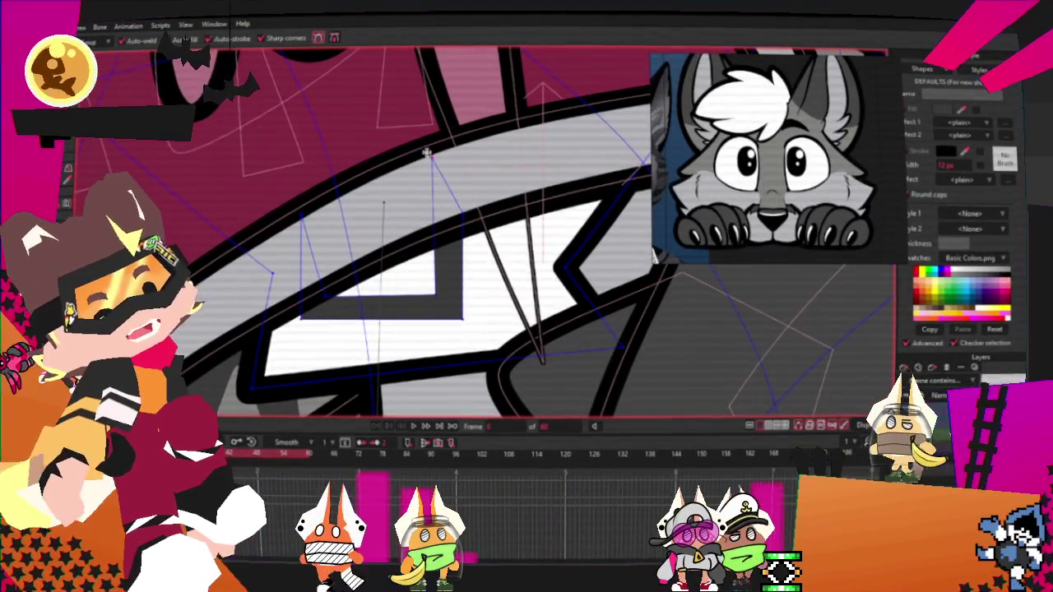
Step: Curve the dark shape's lower edge and lift its left end into a wide U
{"action": "key", "text": "g"}
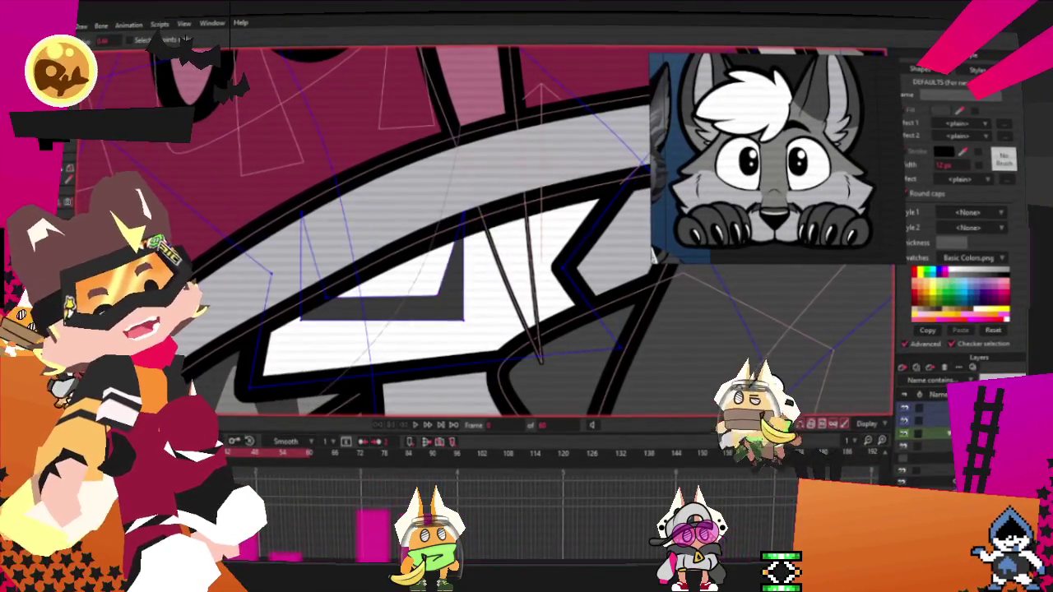
{"action": "mouse_move", "coordinate": [459, 316]}
{"action": "left_mouse_down"}
{"action": "mouse_move", "coordinate": [460, 327]}
{"action": "mouse_move", "coordinate": [463, 314]}
{"action": "left_mouse_up"}
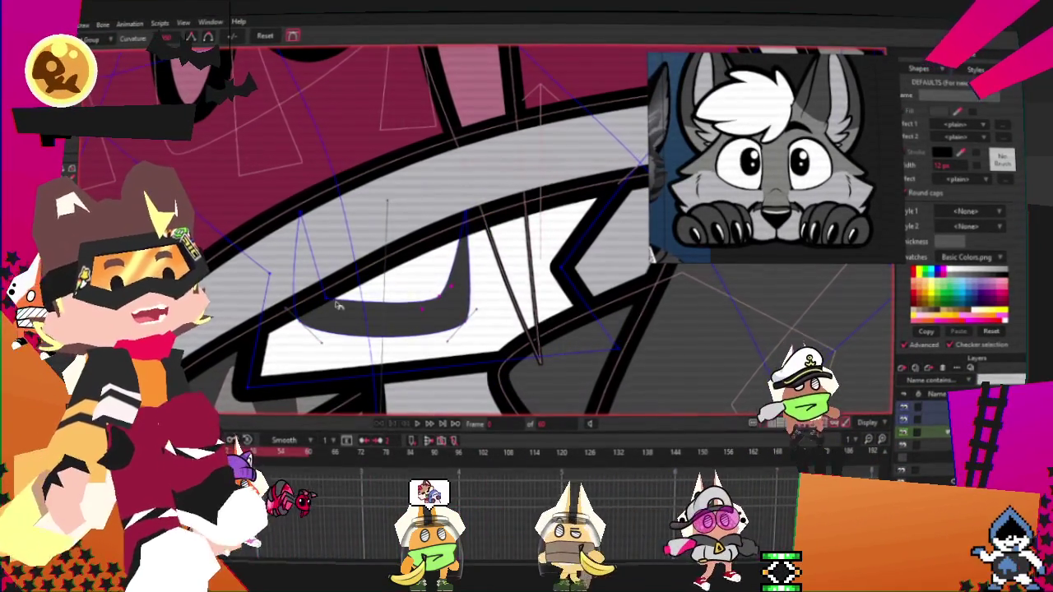
{"action": "mouse_move", "coordinate": [308, 300]}
{"action": "left_mouse_down"}
{"action": "mouse_move", "coordinate": [282, 316]}
{"action": "mouse_move", "coordinate": [325, 281]}
{"action": "left_mouse_up"}
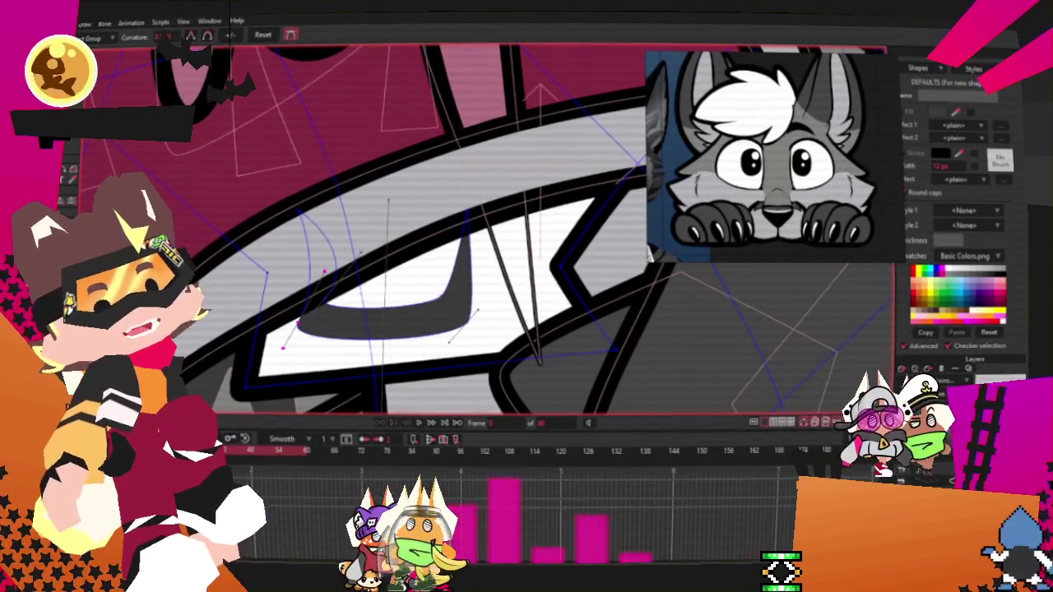
{"action": "key", "text": "t"}
{"action": "scroll", "coordinate": [270, 98], "scroll_direction": "down", "scroll_amount": 1}
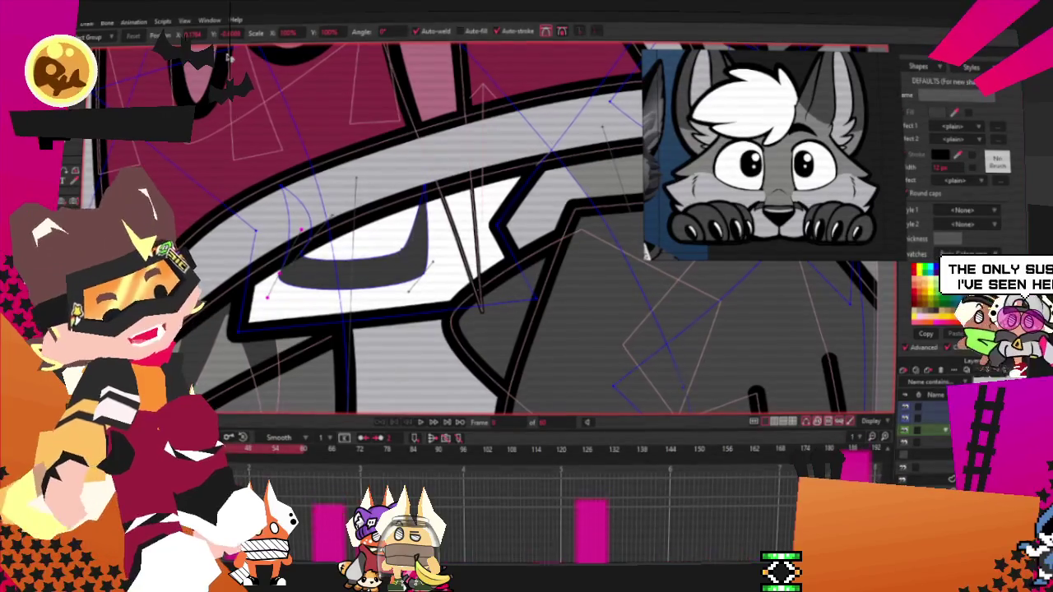
{"action": "scroll", "coordinate": [312, 264], "scroll_direction": "up", "scroll_amount": 2}
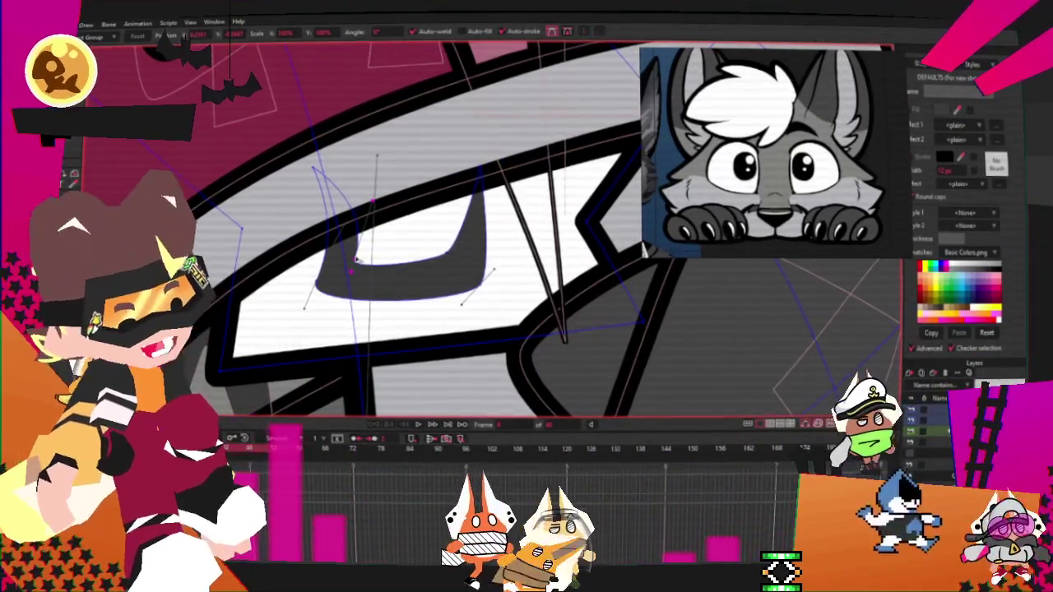
Step: Shift the dark U mark down-left with a slight tilt, making it narrower with level arms
{"action": "left_click", "coordinate": [451, 274]}
{"action": "left_click_drag", "start_coordinate": [440, 275], "coordinate": [468, 290]}
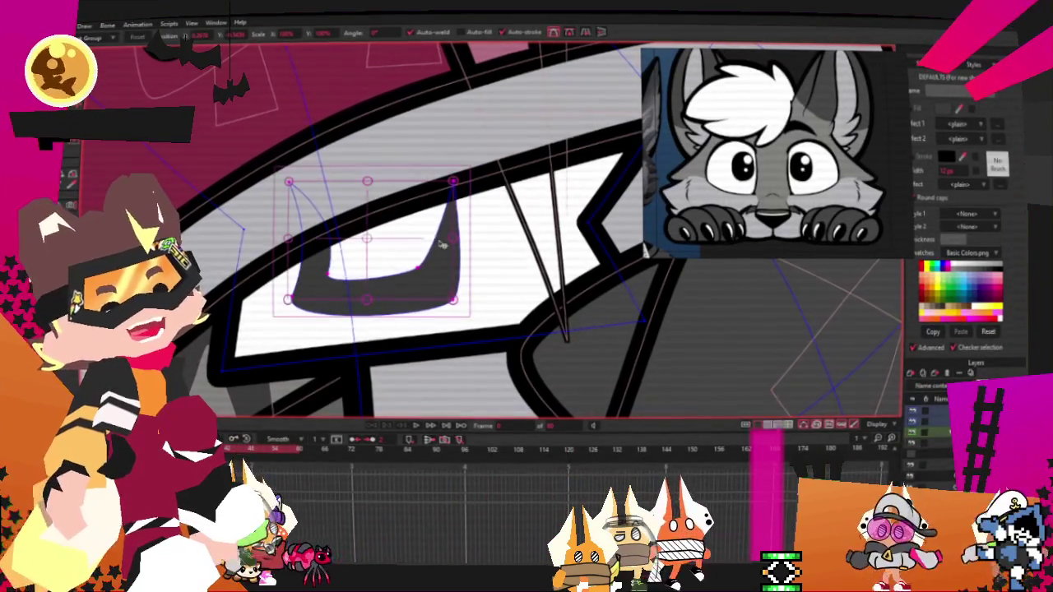
{"action": "left_click", "coordinate": [423, 293]}
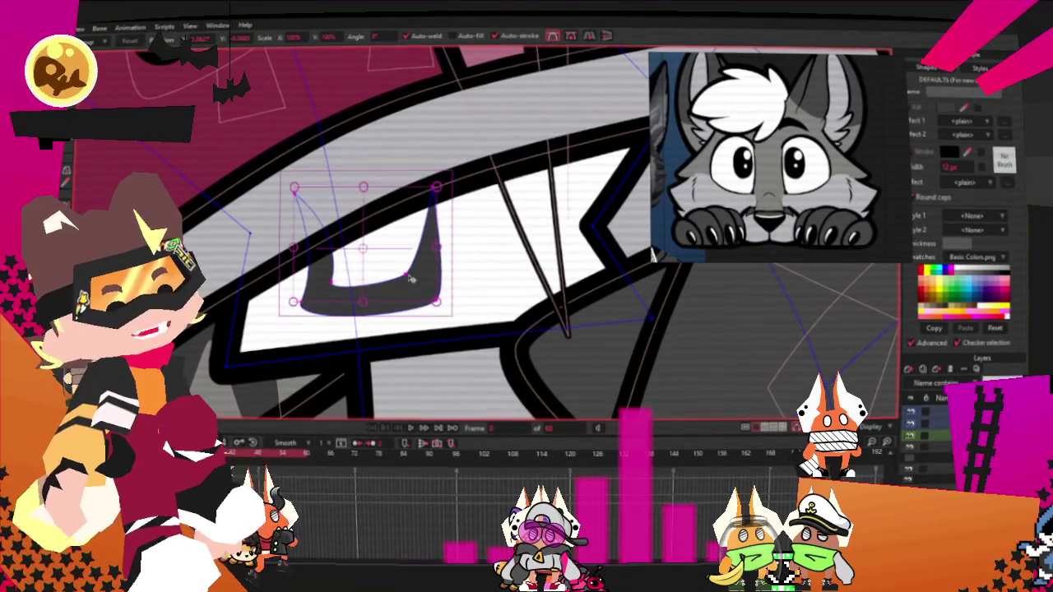
{"action": "left_click", "coordinate": [410, 280]}
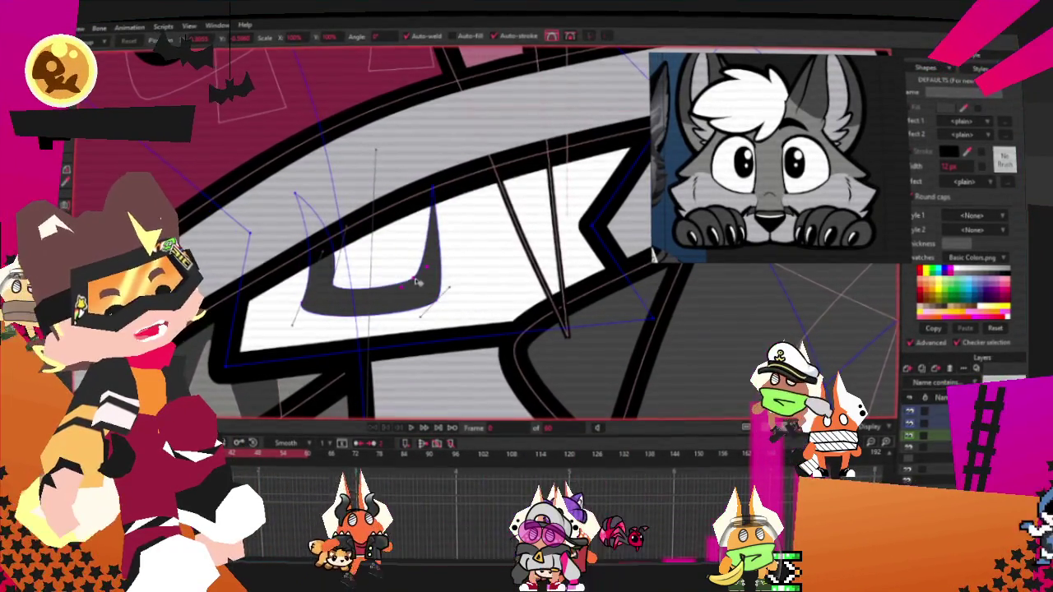
{"action": "scroll", "coordinate": [416, 280], "scroll_direction": "up", "scroll_amount": 1}
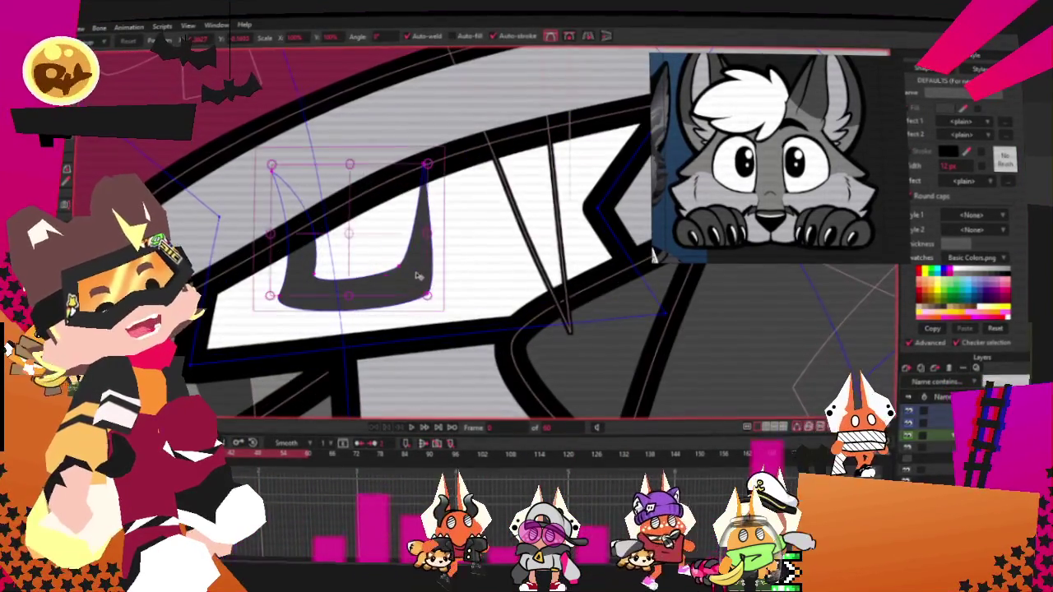
{"action": "scroll", "coordinate": [418, 276], "scroll_direction": "down", "scroll_amount": 2}
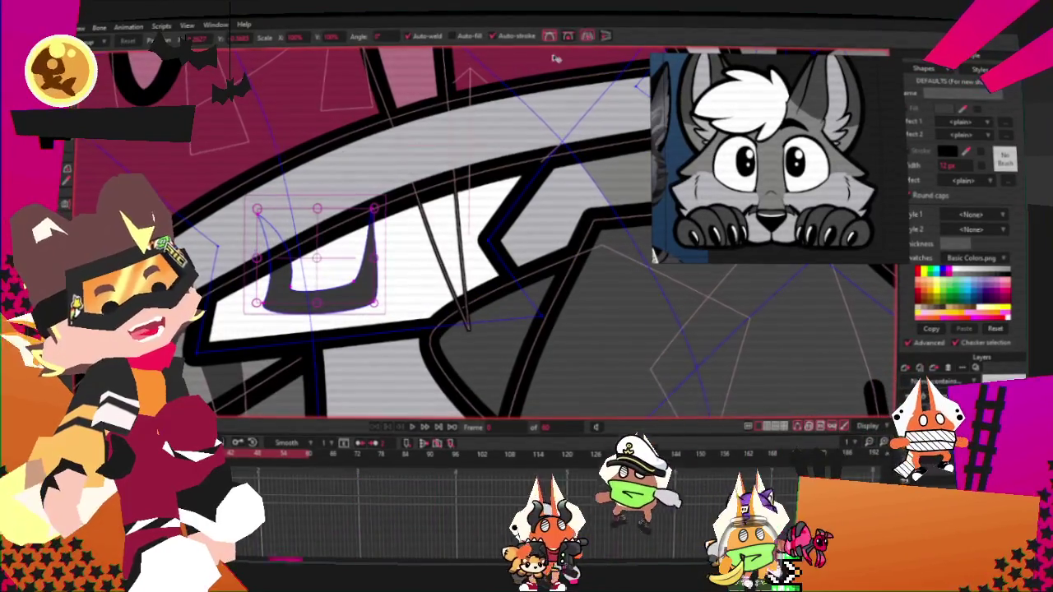
{"action": "scroll", "coordinate": [501, 210], "scroll_direction": "up", "scroll_amount": 2}
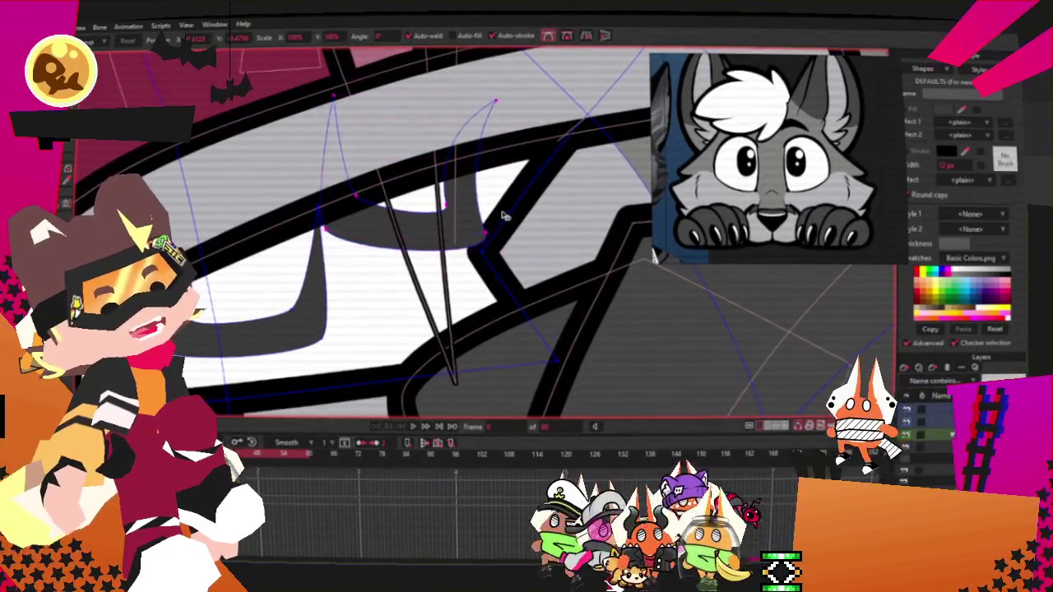
Step: Drag the mark's points into a downward wedge and raise a curve point to sharpen its tip
{"action": "left_click_drag", "start_coordinate": [504, 216], "coordinate": [440, 259]}
{"action": "mouse_move", "coordinate": [443, 221]}
{"action": "left_mouse_down"}
{"action": "mouse_move", "coordinate": [429, 220]}
{"action": "mouse_move", "coordinate": [507, 222]}
{"action": "left_mouse_up"}
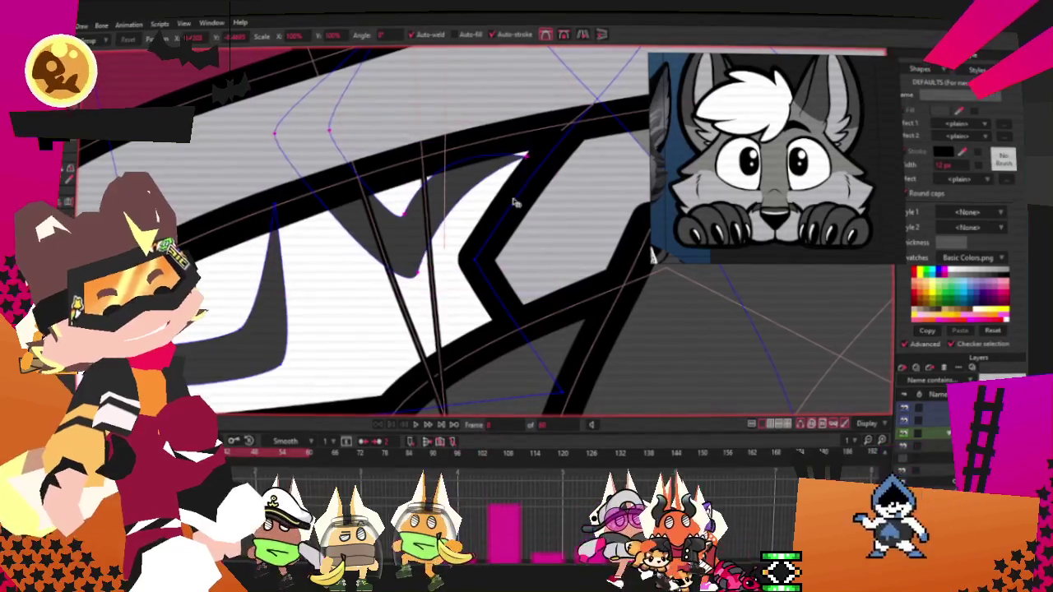
{"action": "left_click", "coordinate": [521, 154]}
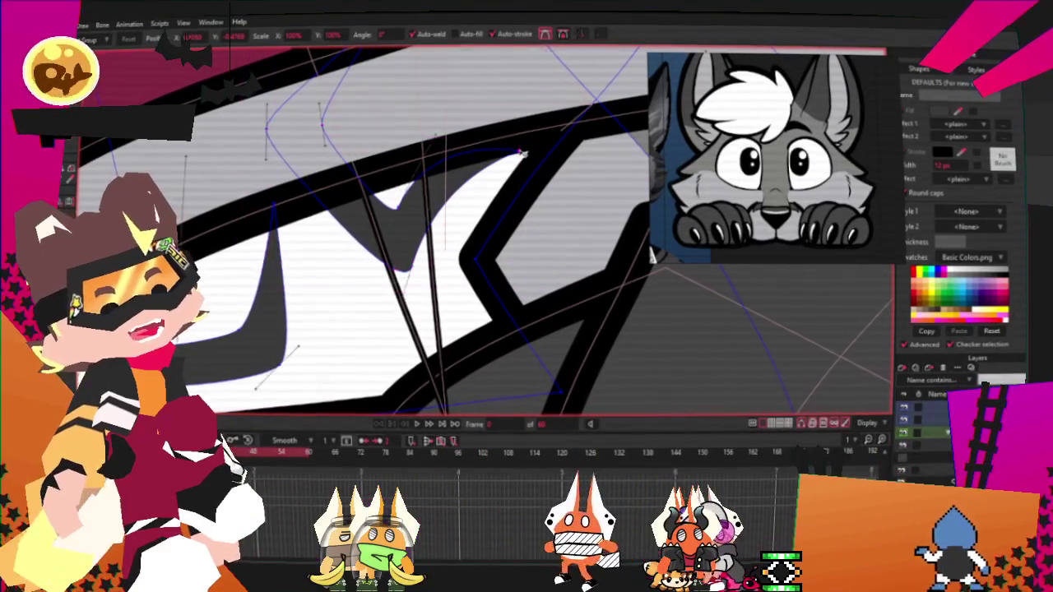
{"action": "left_click_drag", "start_coordinate": [529, 122], "coordinate": [534, 92]}
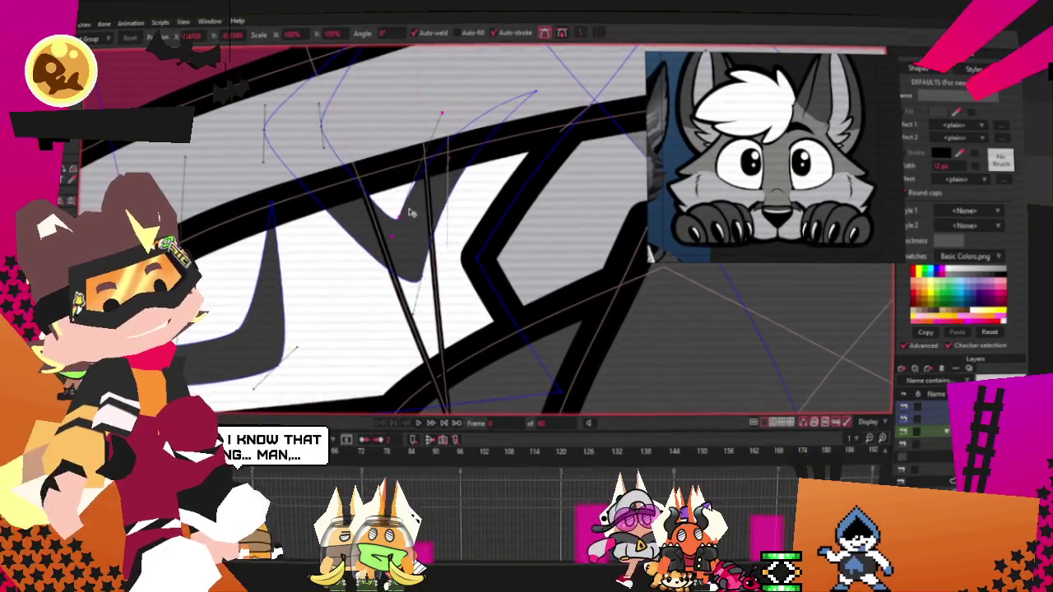
{"action": "scroll", "coordinate": [415, 219], "scroll_direction": "down", "scroll_amount": 2}
{"action": "scroll", "coordinate": [411, 218], "scroll_direction": "down", "scroll_amount": 1}
{"action": "scroll", "coordinate": [411, 218], "scroll_direction": "down", "scroll_amount": 1}
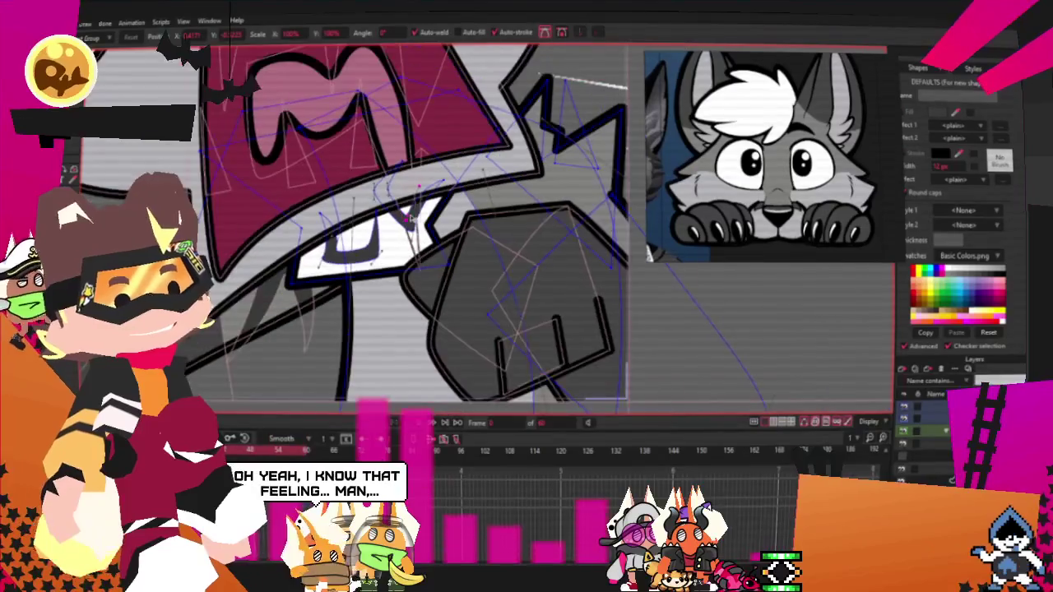
{"action": "scroll", "coordinate": [411, 218], "scroll_direction": "down", "scroll_amount": 1}
{"action": "scroll", "coordinate": [412, 217], "scroll_direction": "down", "scroll_amount": 1}
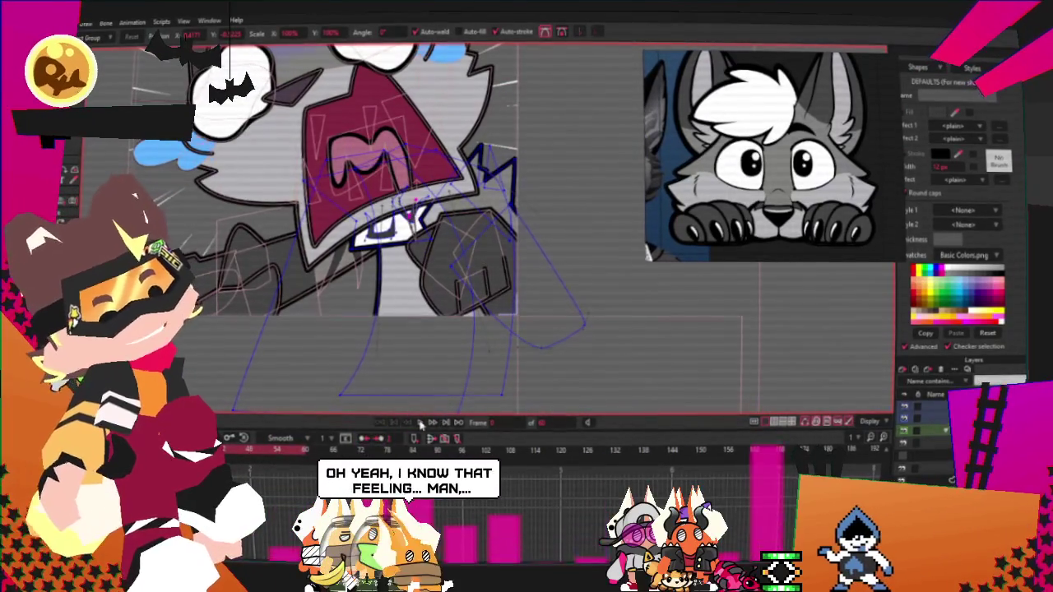
{"action": "scroll", "coordinate": [394, 313], "scroll_direction": "up", "scroll_amount": 2}
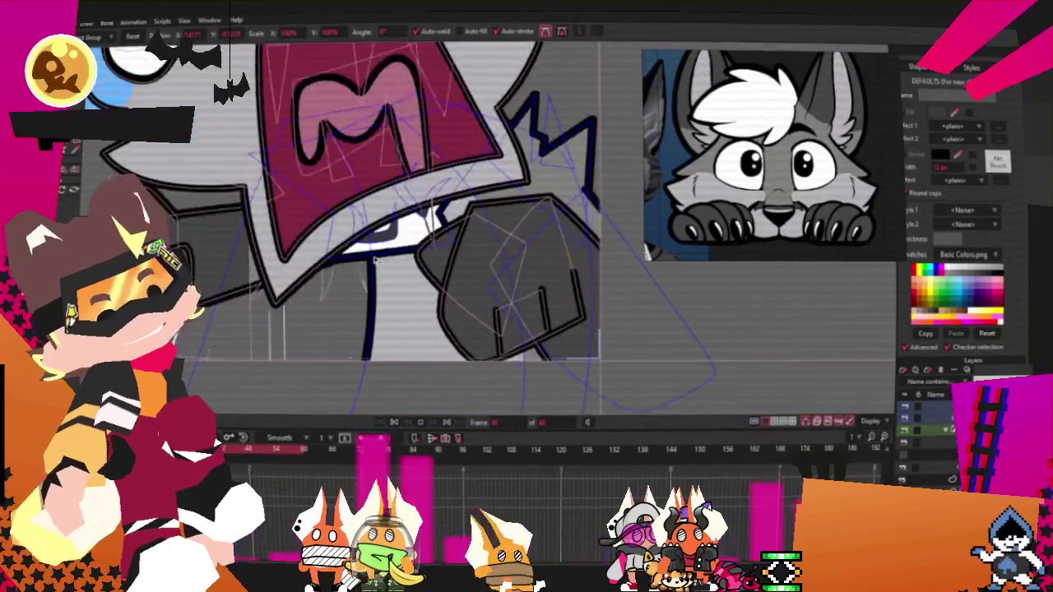
{"action": "scroll", "coordinate": [355, 280], "scroll_direction": "down", "scroll_amount": 3}
{"action": "scroll", "coordinate": [356, 276], "scroll_direction": "down", "scroll_amount": 2}
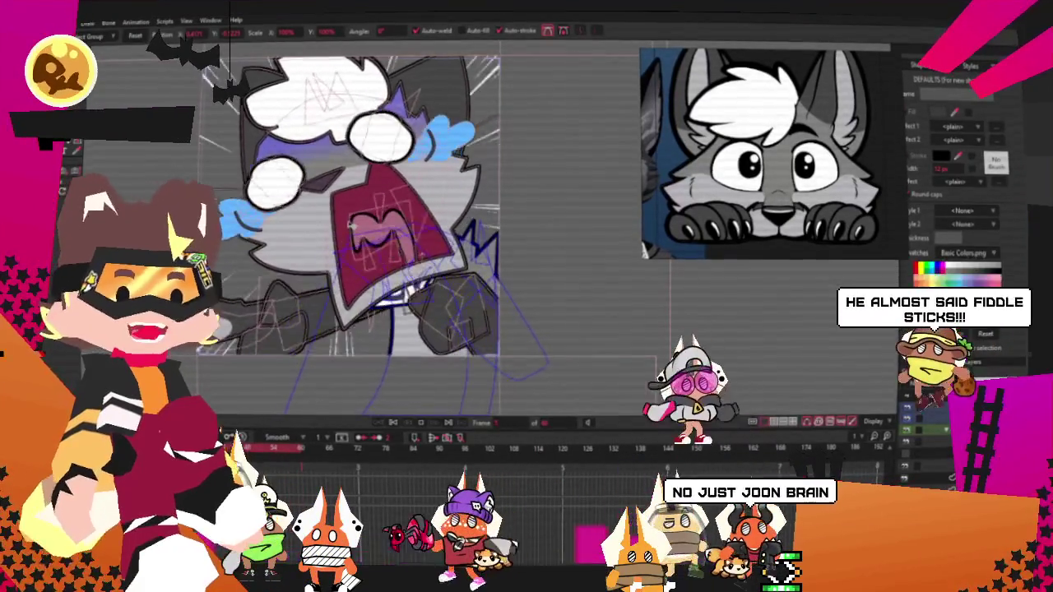
{"action": "key", "text": "Right"}
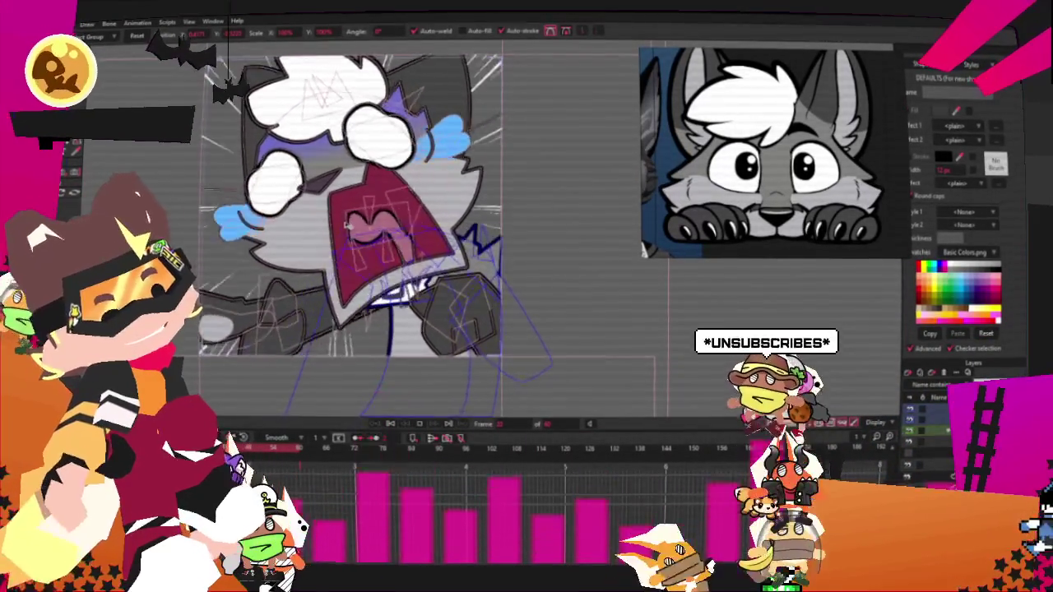
{"action": "key", "text": "Right"}
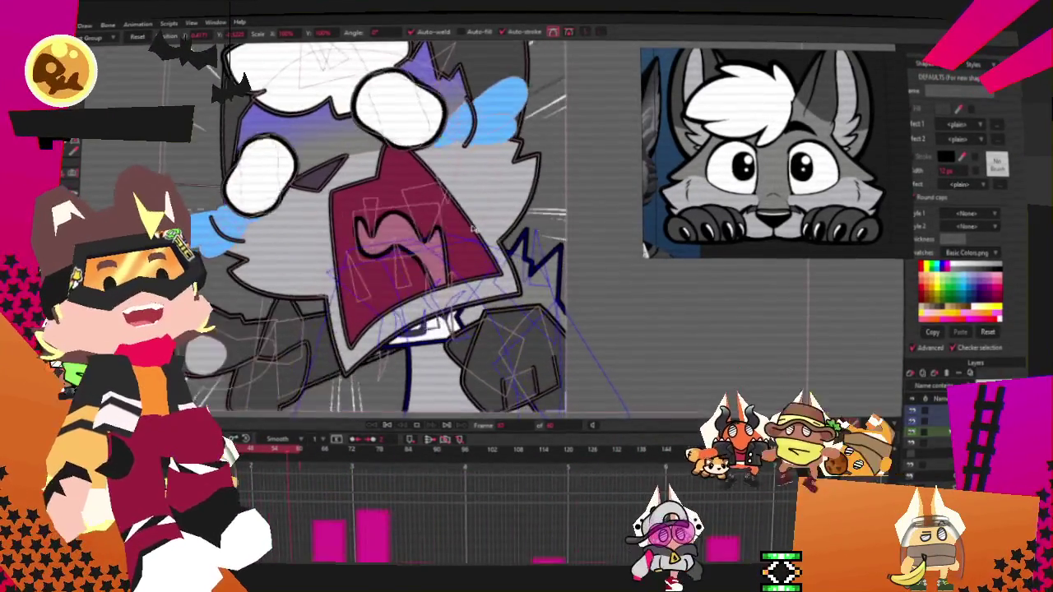
{"action": "key", "text": "Right"}
{"action": "key", "text": "Right"}
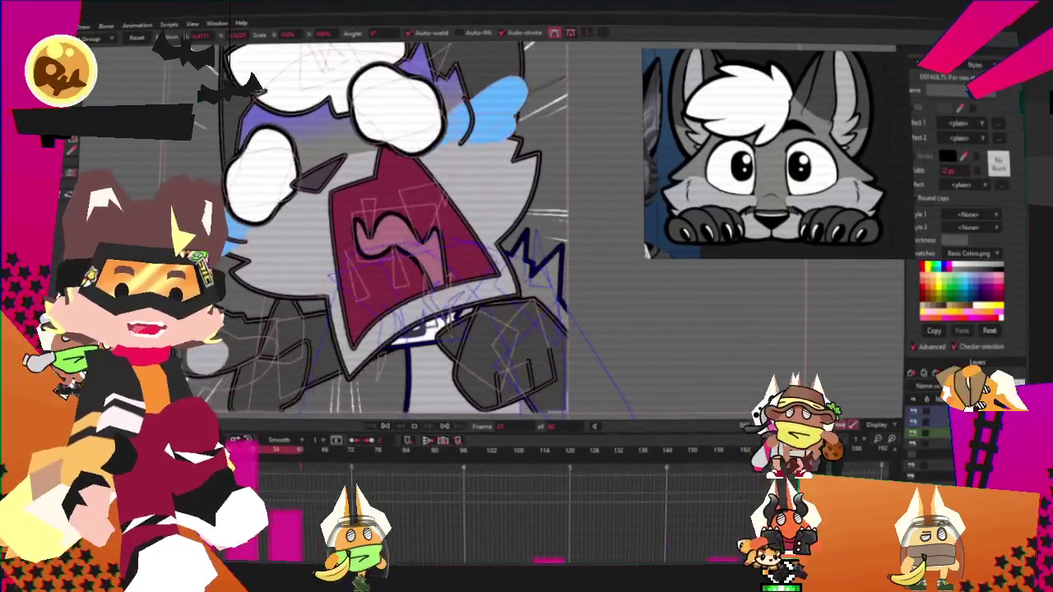
{"action": "key", "text": "Left"}
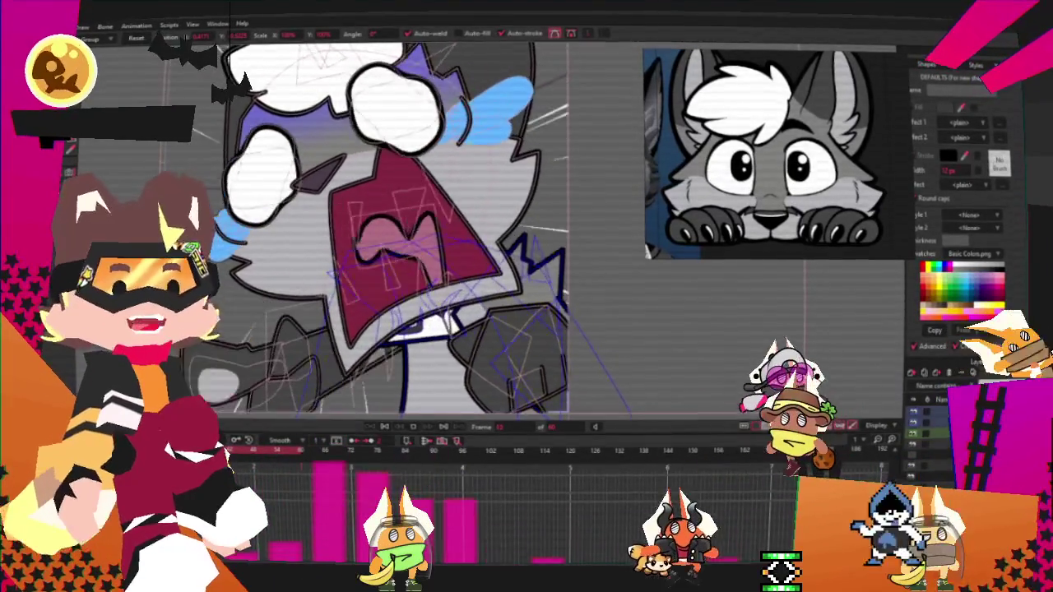
{"action": "key", "text": "Left"}
{"action": "key", "text": "Left"}
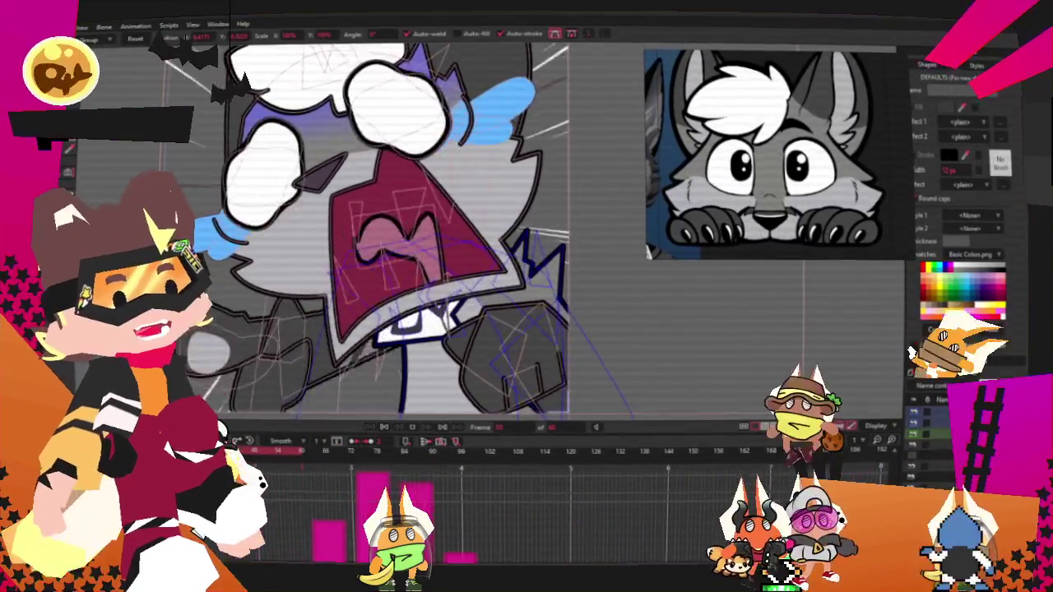
{"action": "key", "text": "Left"}
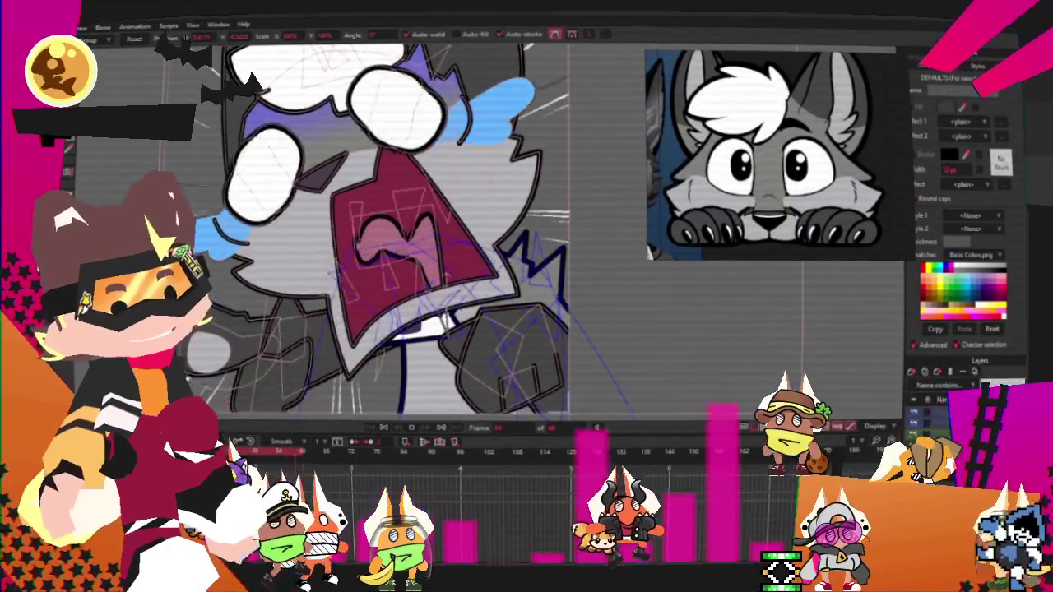
{"action": "key", "text": "Left"}
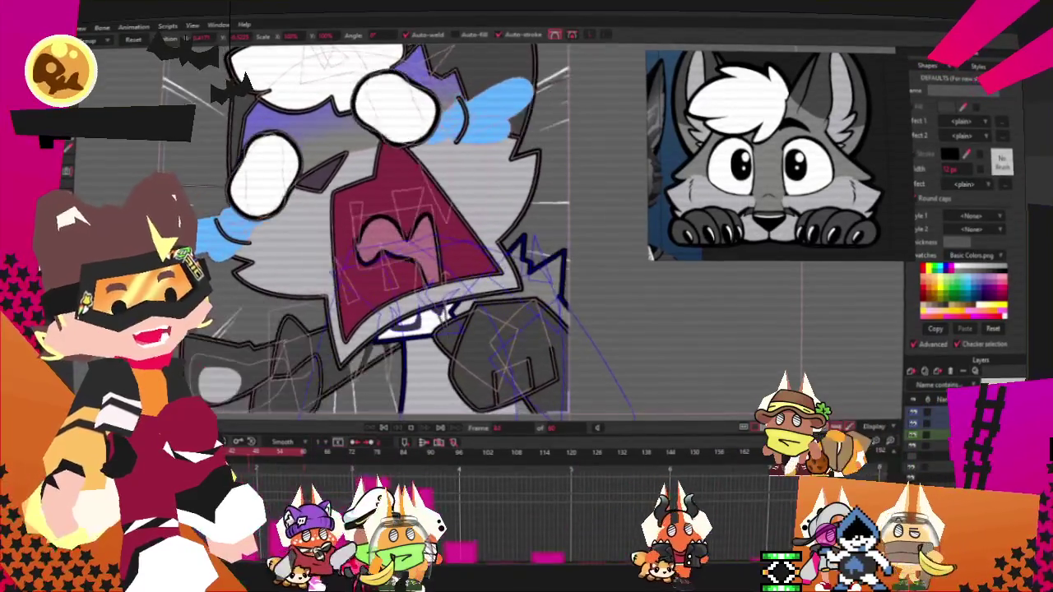
{"action": "key", "text": "Left"}
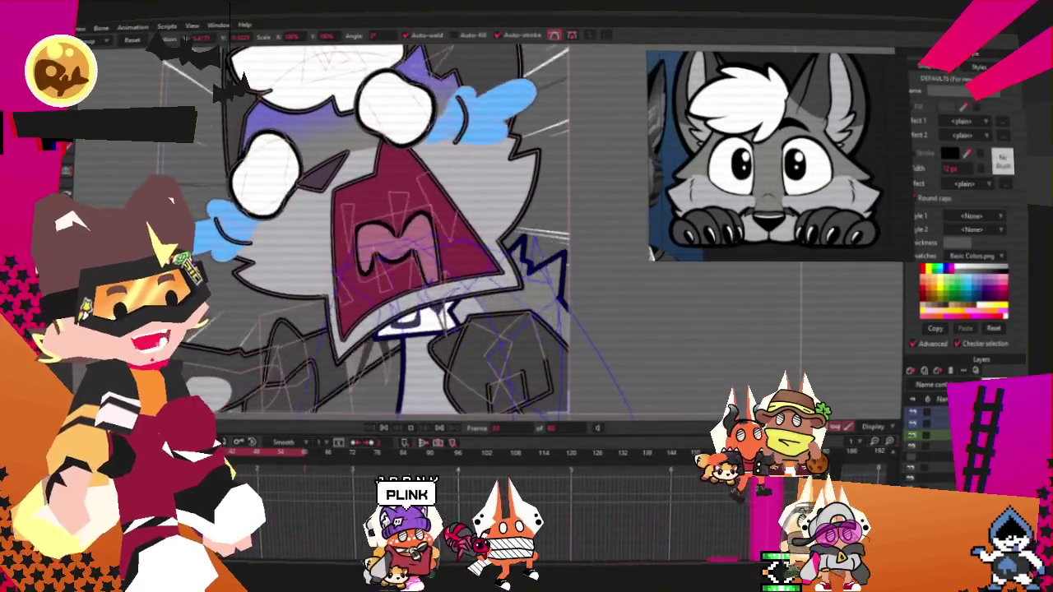
{"action": "key", "text": "Left"}
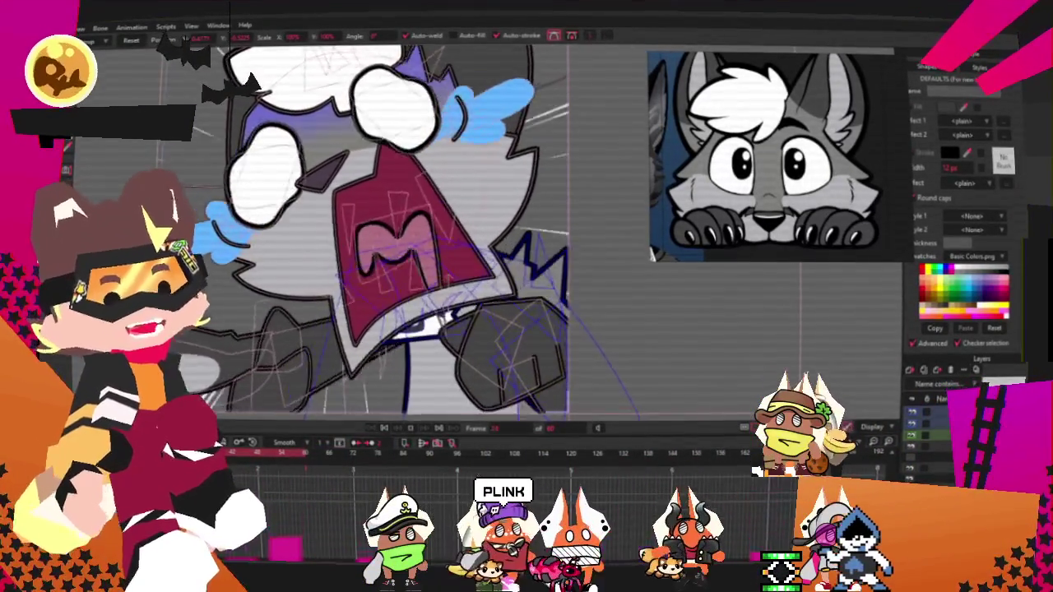
{"action": "key", "text": "Left"}
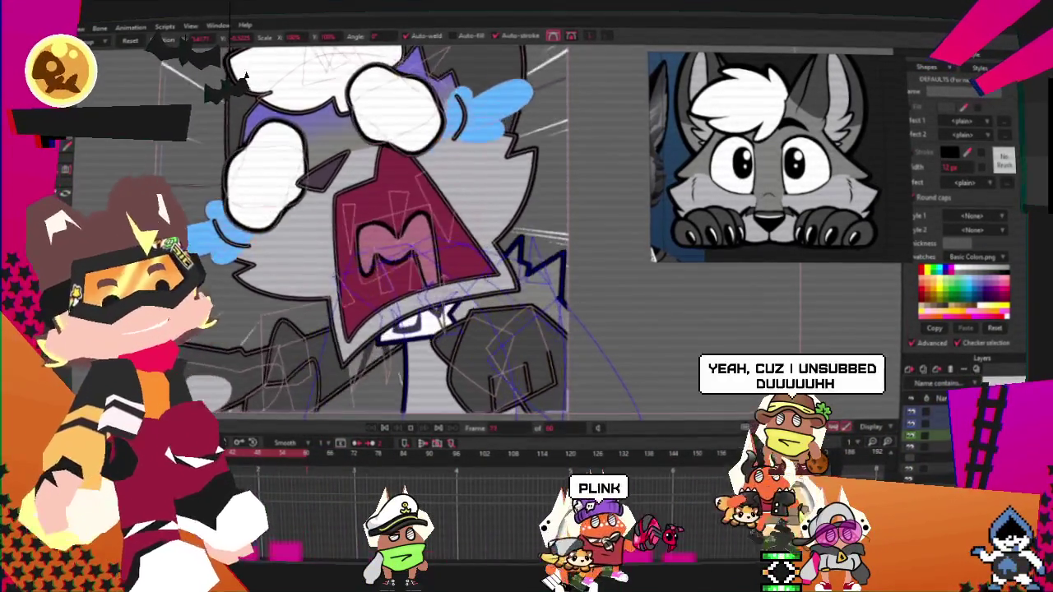
{"action": "key", "text": "Left"}
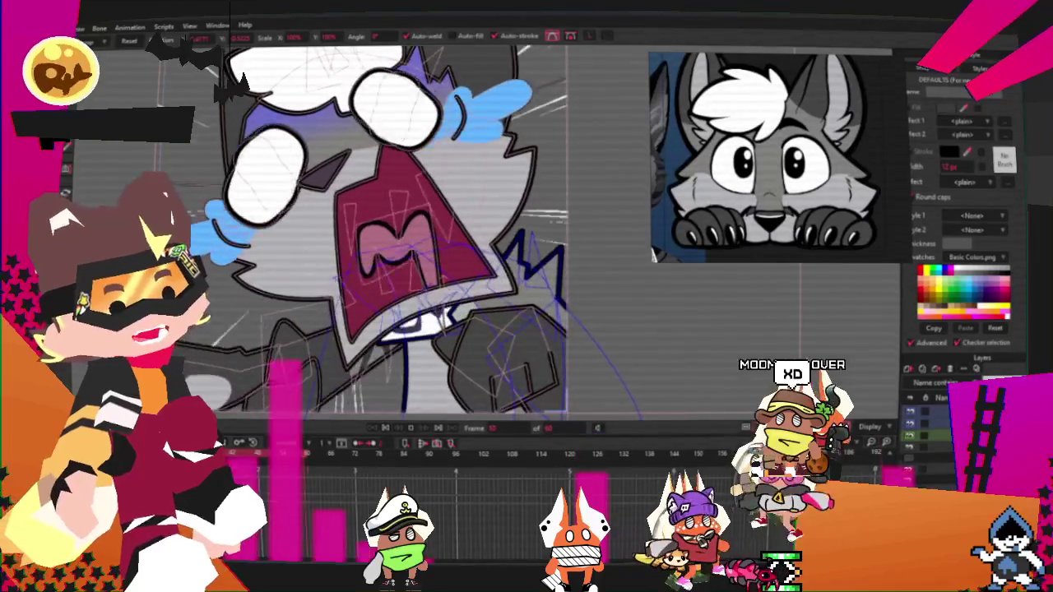
{"action": "key", "text": "Left"}
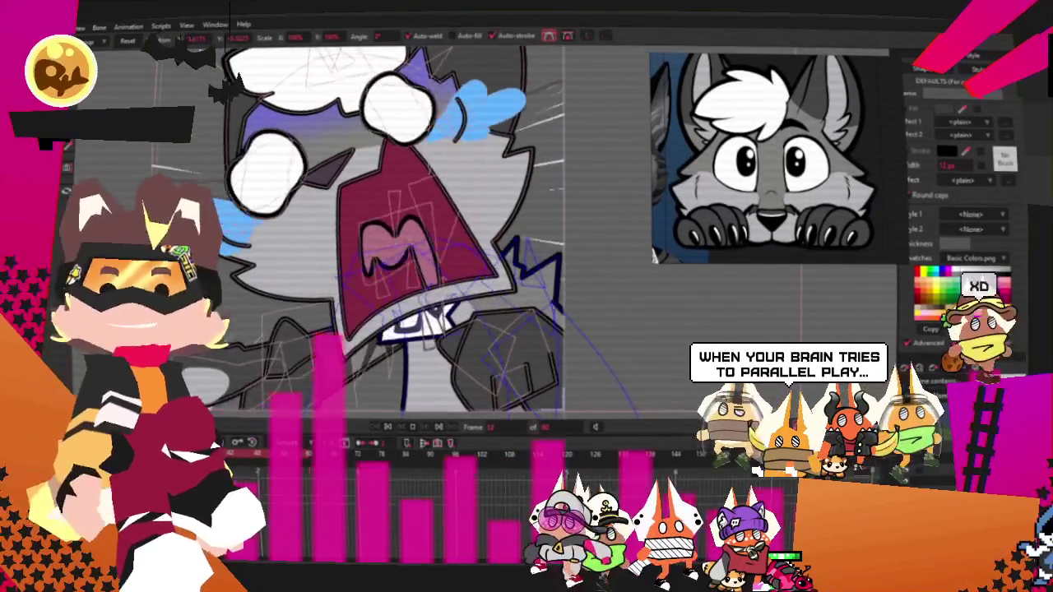
{"action": "key", "text": "Left"}
{"action": "key", "text": "Left"}
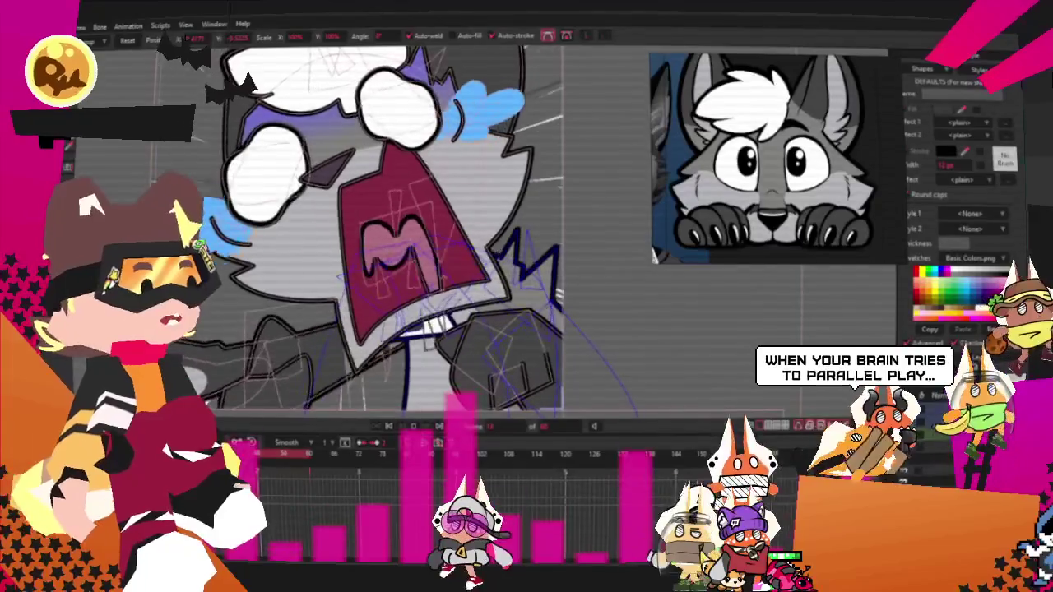
{"action": "key", "text": "Left"}
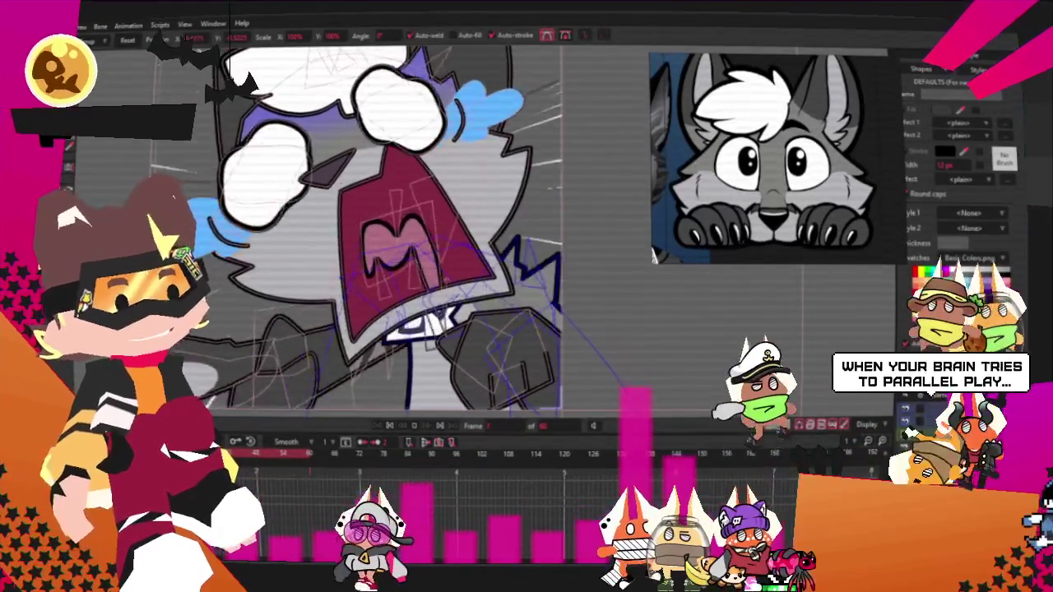
{"action": "key", "text": "Left"}
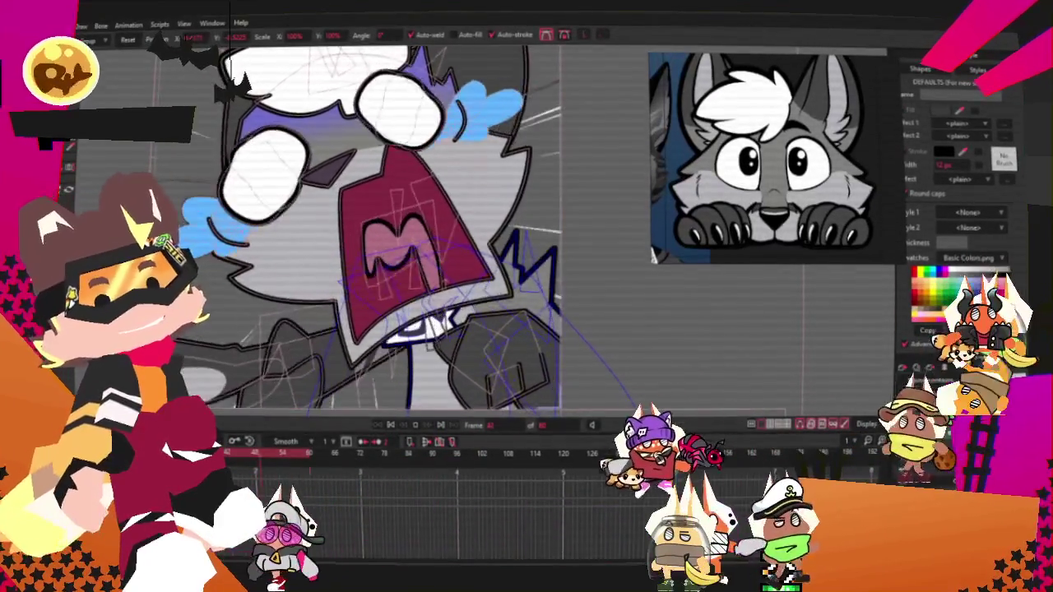
{"action": "key", "text": "Left"}
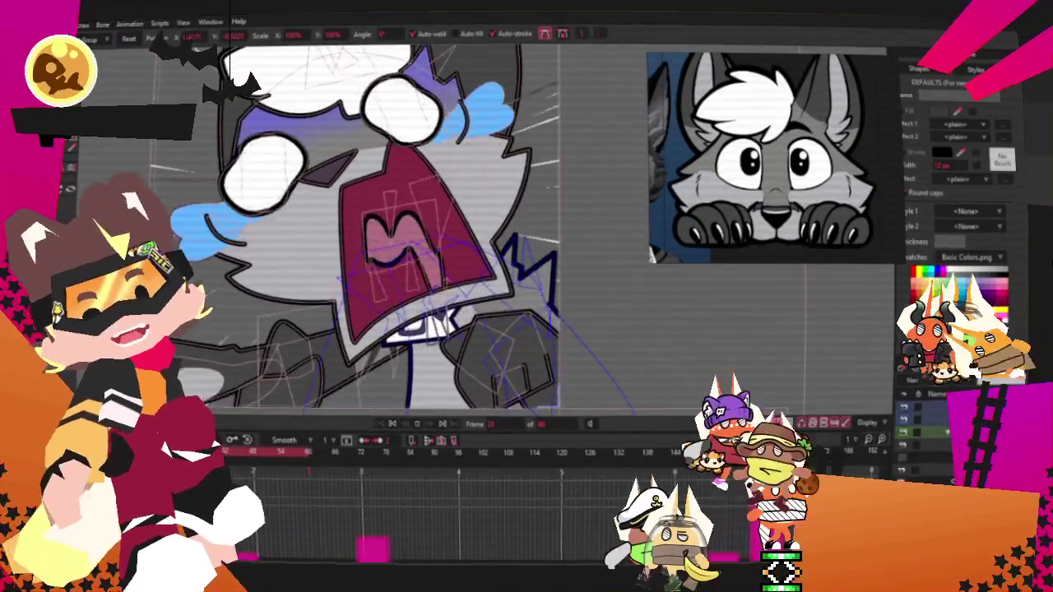
{"action": "scroll", "coordinate": [469, 248], "scroll_direction": "down", "scroll_amount": 3}
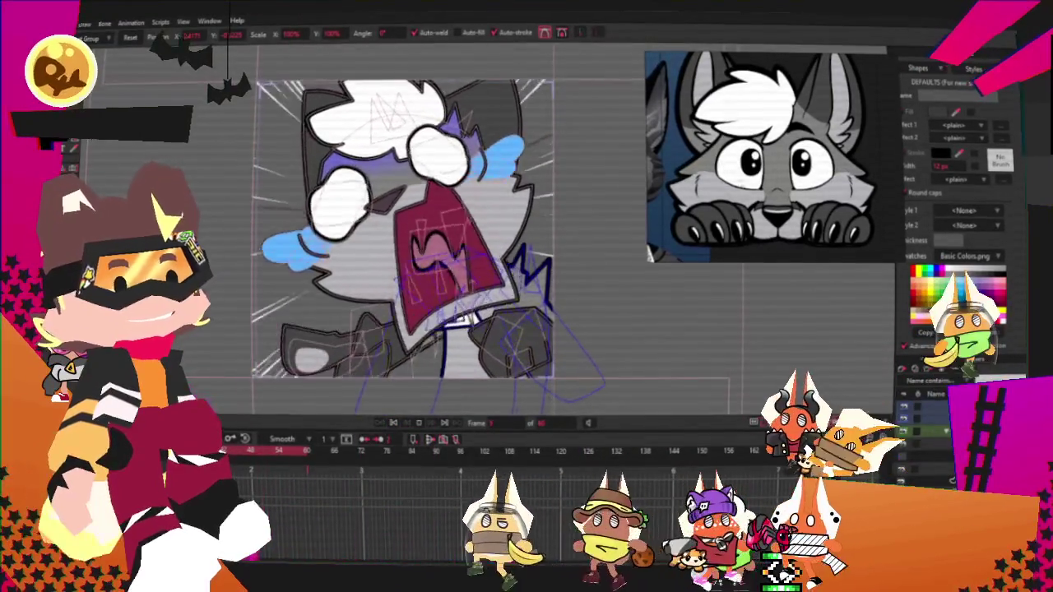
{"action": "scroll", "coordinate": [473, 241], "scroll_direction": "down", "scroll_amount": 2}
{"action": "scroll", "coordinate": [472, 240], "scroll_direction": "up", "scroll_amount": 1}
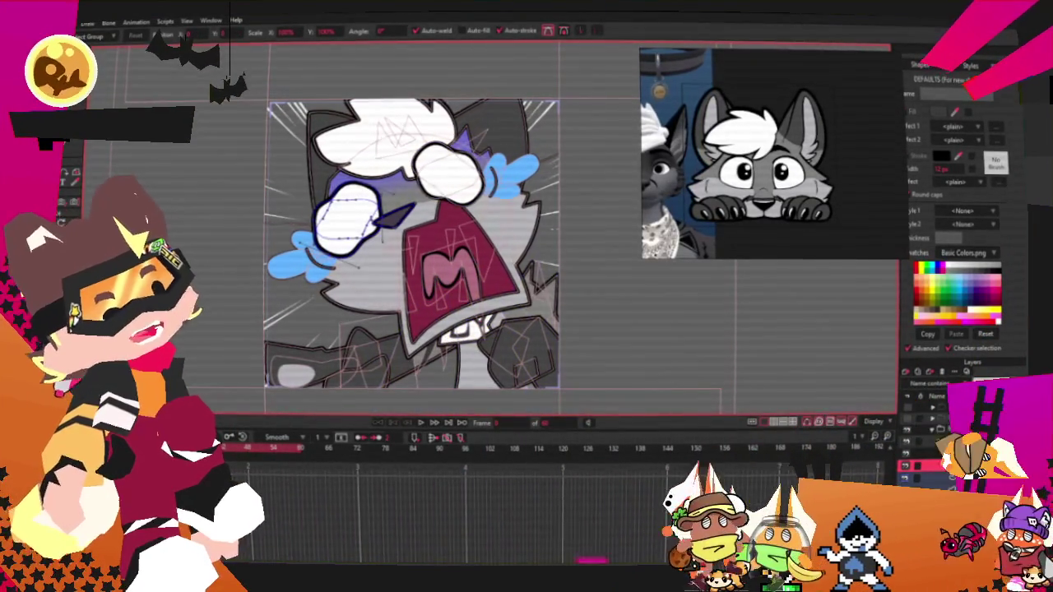
{"action": "left_click", "coordinate": [370, 271]}
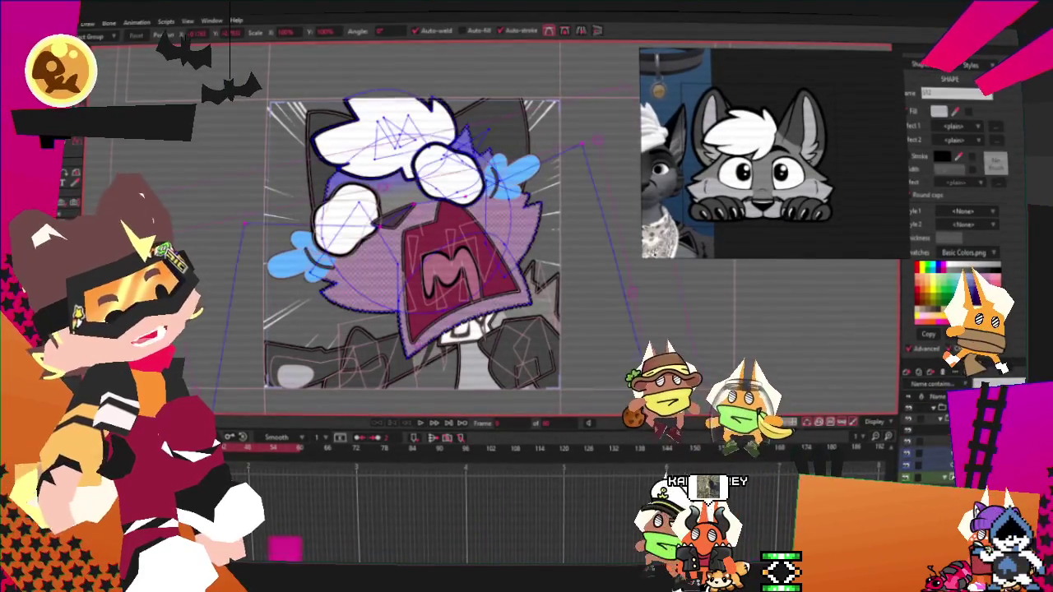
Step: Set the hair's frame 5 keyframe interpolation to Cycle so the scream loops
{"action": "scroll", "coordinate": [600, 238], "scroll_direction": "up", "scroll_amount": 5}
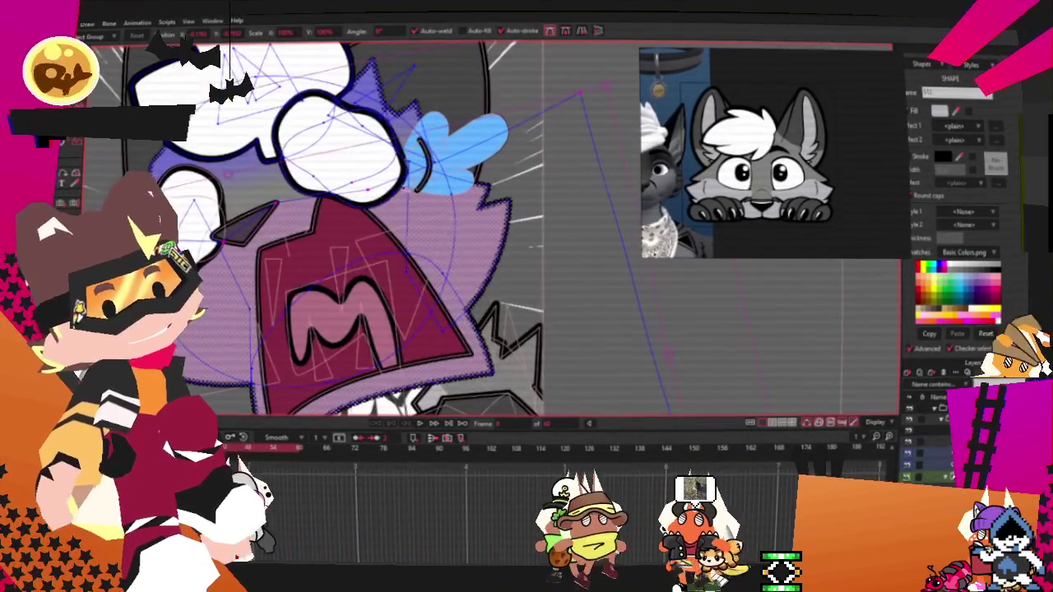
{"action": "scroll", "coordinate": [428, 213], "scroll_direction": "down", "scroll_amount": 2}
{"action": "scroll", "coordinate": [427, 213], "scroll_direction": "up", "scroll_amount": 3}
{"action": "scroll", "coordinate": [357, 281], "scroll_direction": "down", "scroll_amount": 2}
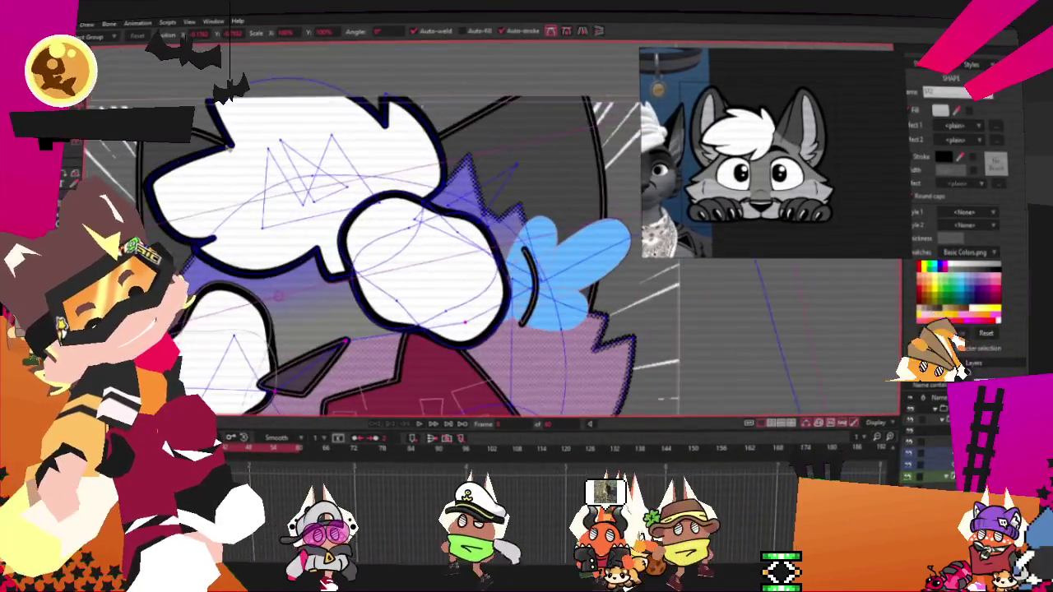
{"action": "scroll", "coordinate": [470, 198], "scroll_direction": "up", "scroll_amount": 1}
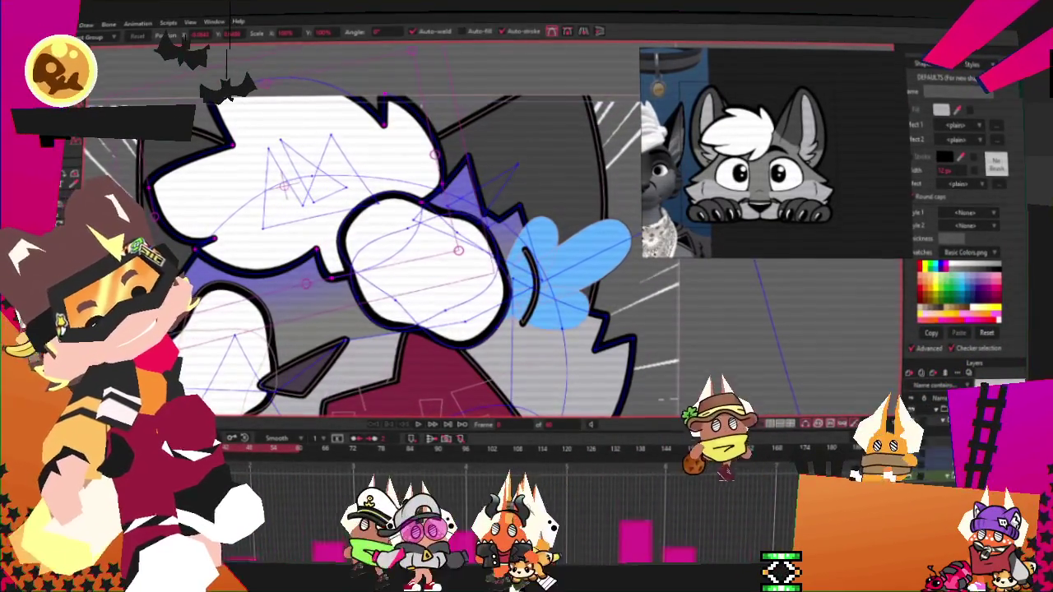
{"action": "scroll", "coordinate": [471, 198], "scroll_direction": "down", "scroll_amount": 1}
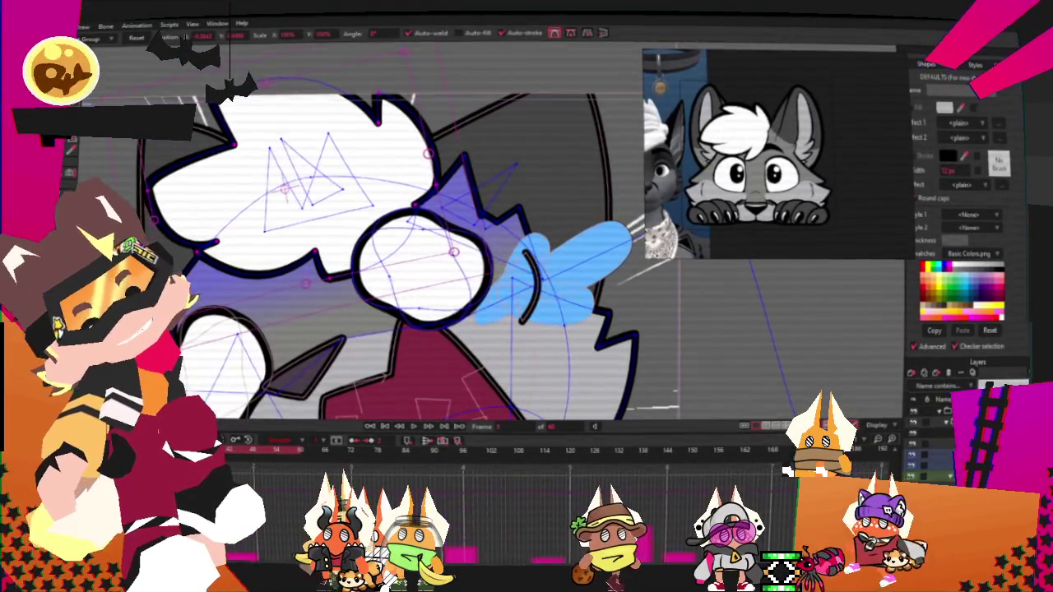
{"action": "double_click", "coordinate": [544, 466]}
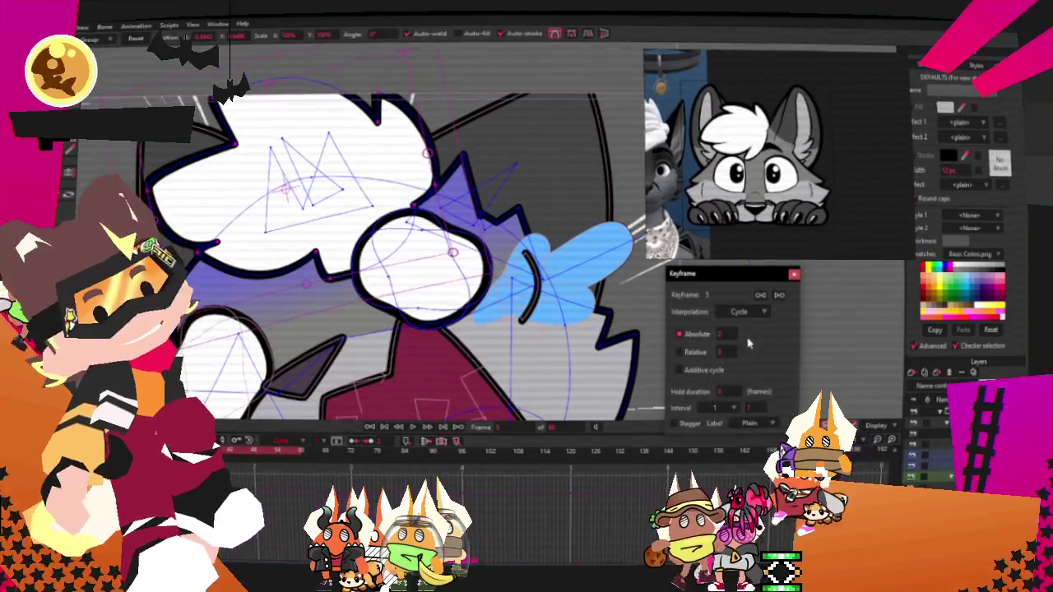
{"action": "left_click", "coordinate": [793, 276]}
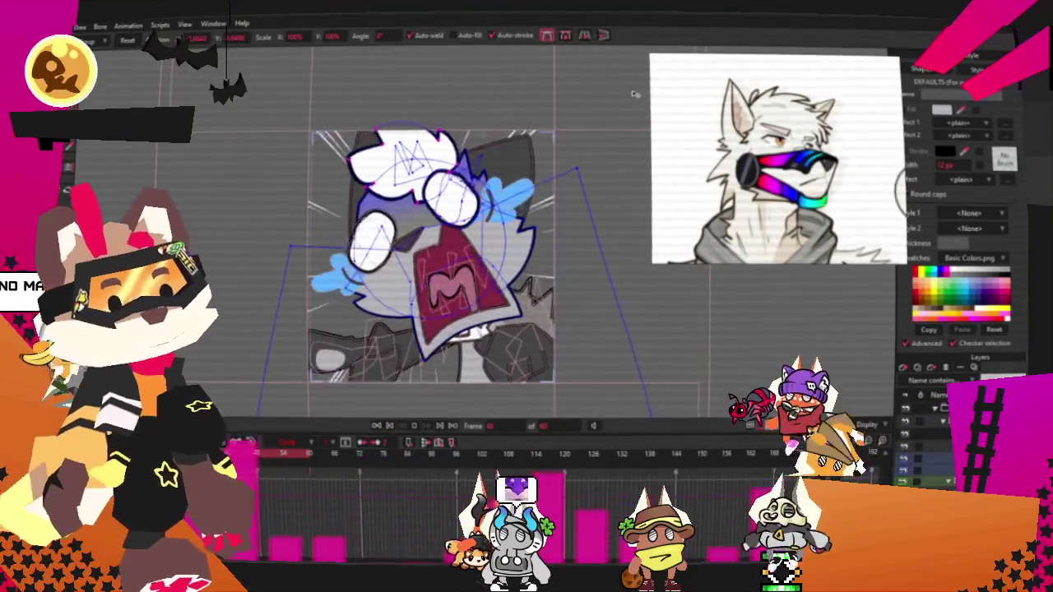
Step: Switch to the layer holding the grey quad at the mouth's upper corner and zoom in on it
{"action": "scroll", "coordinate": [429, 210], "scroll_direction": "up", "scroll_amount": 3}
{"action": "scroll", "coordinate": [429, 210], "scroll_direction": "up", "scroll_amount": 3}
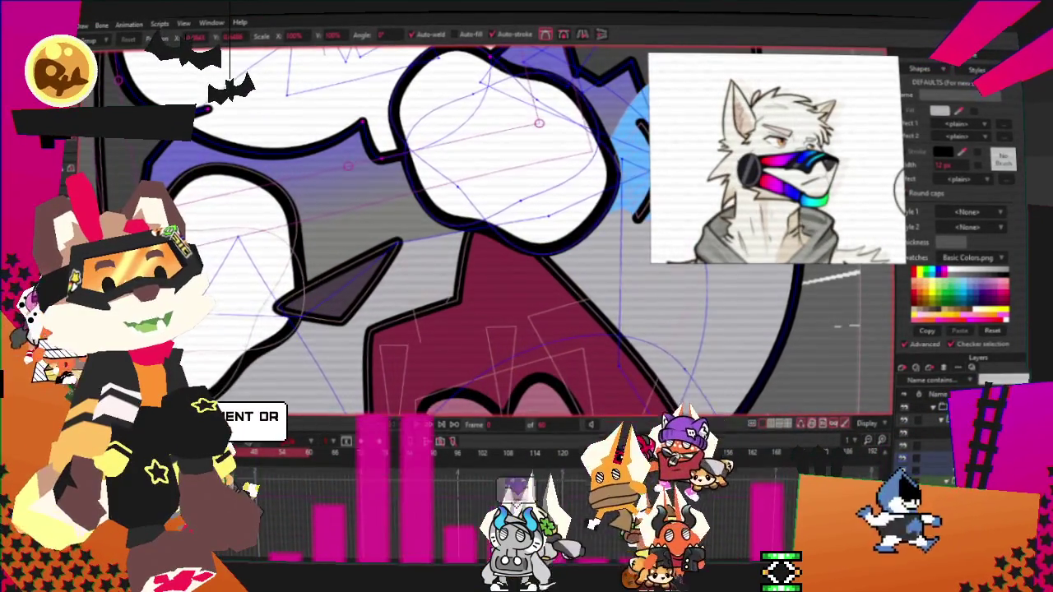
{"action": "left_click", "coordinate": [929, 469]}
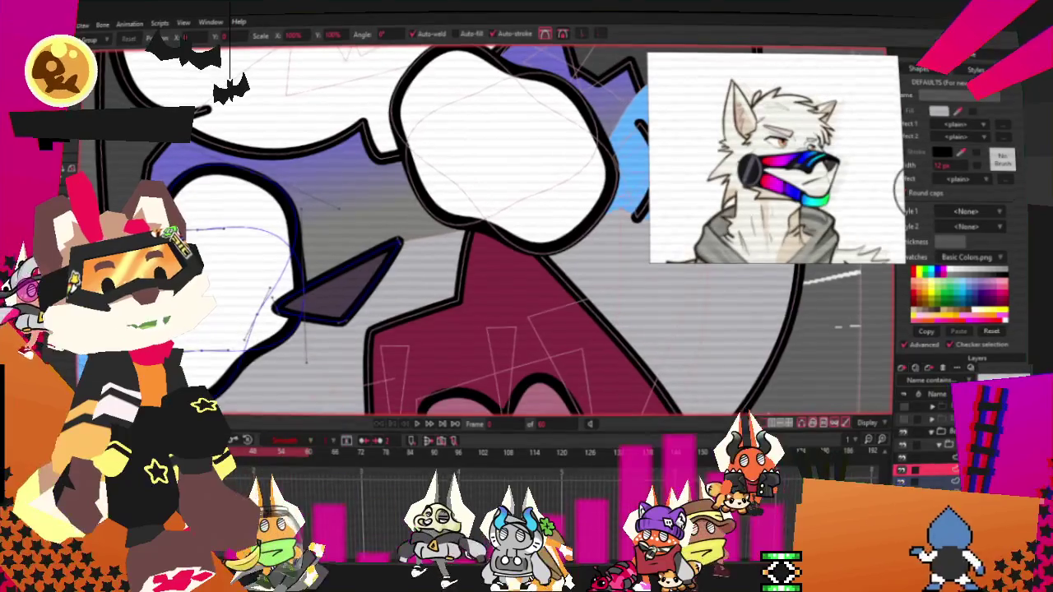
{"action": "key", "text": "r"}
{"action": "scroll", "coordinate": [477, 329], "scroll_direction": "up", "scroll_amount": 2}
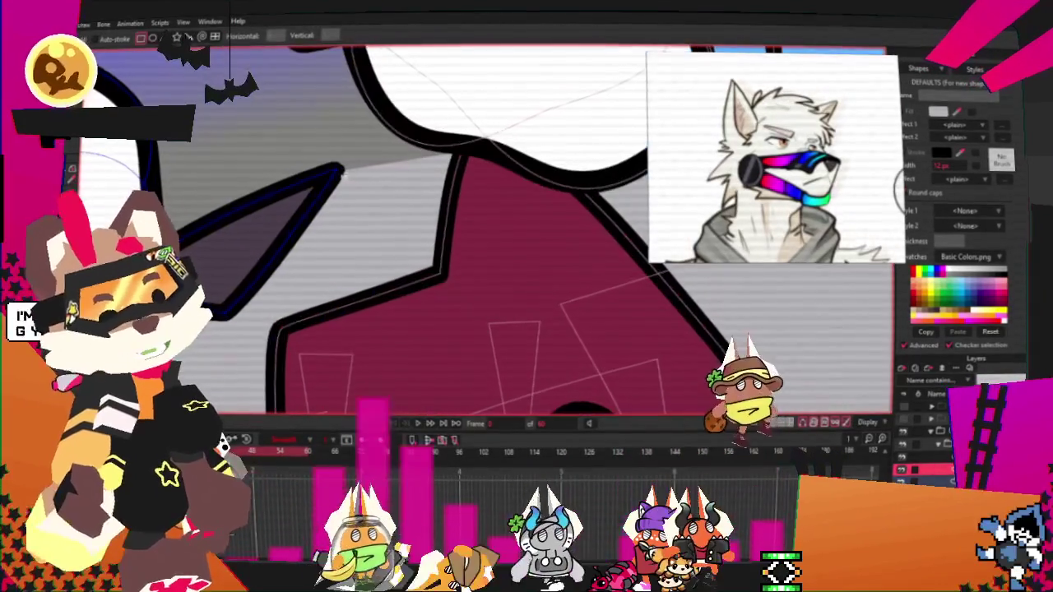
{"action": "key", "text": "b"}
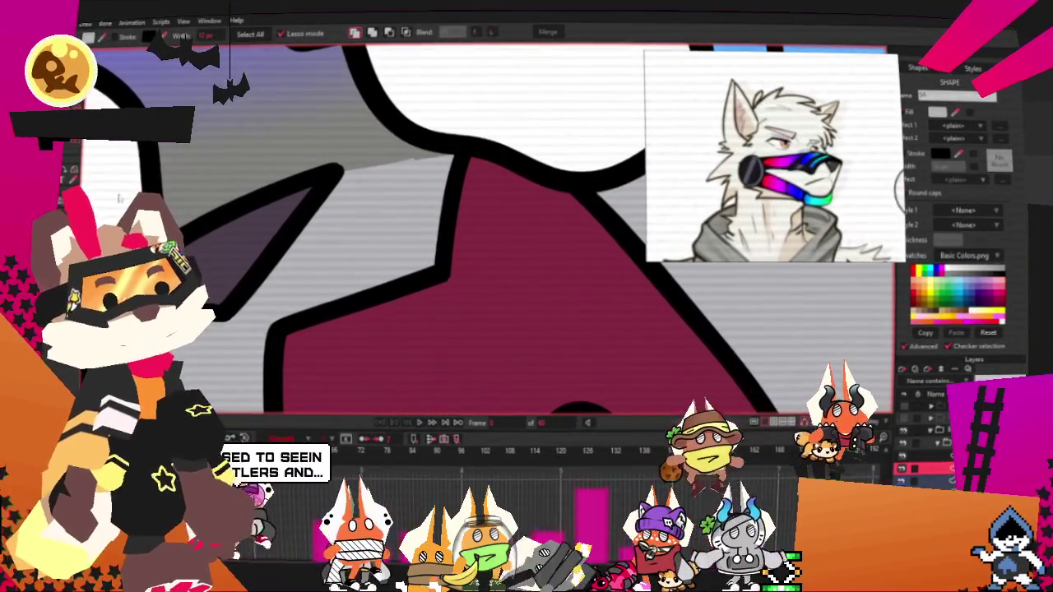
{"action": "scroll", "coordinate": [251, 144], "scroll_direction": "down", "scroll_amount": 3}
{"action": "scroll", "coordinate": [251, 144], "scroll_direction": "down", "scroll_amount": 2}
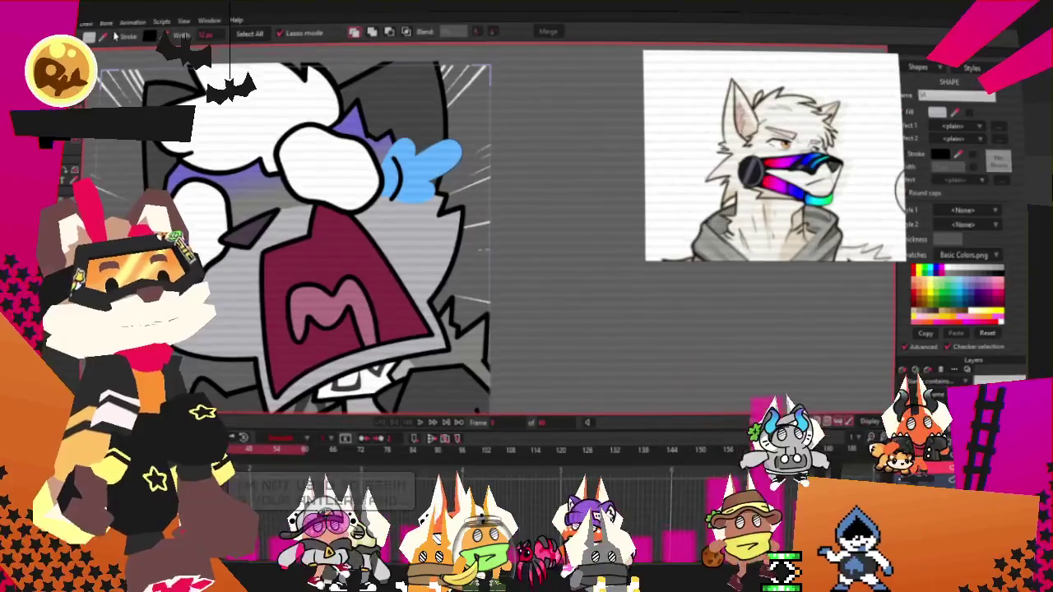
{"action": "scroll", "coordinate": [280, 218], "scroll_direction": "up", "scroll_amount": 2}
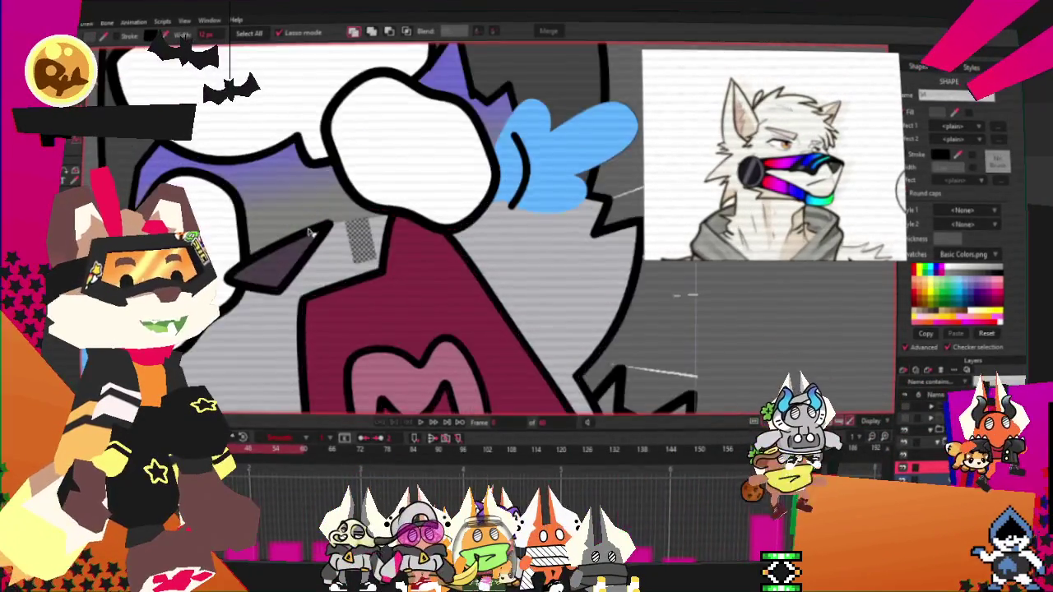
{"action": "scroll", "coordinate": [280, 218], "scroll_direction": "up", "scroll_amount": 2}
{"action": "scroll", "coordinate": [369, 182], "scroll_direction": "up", "scroll_amount": 1}
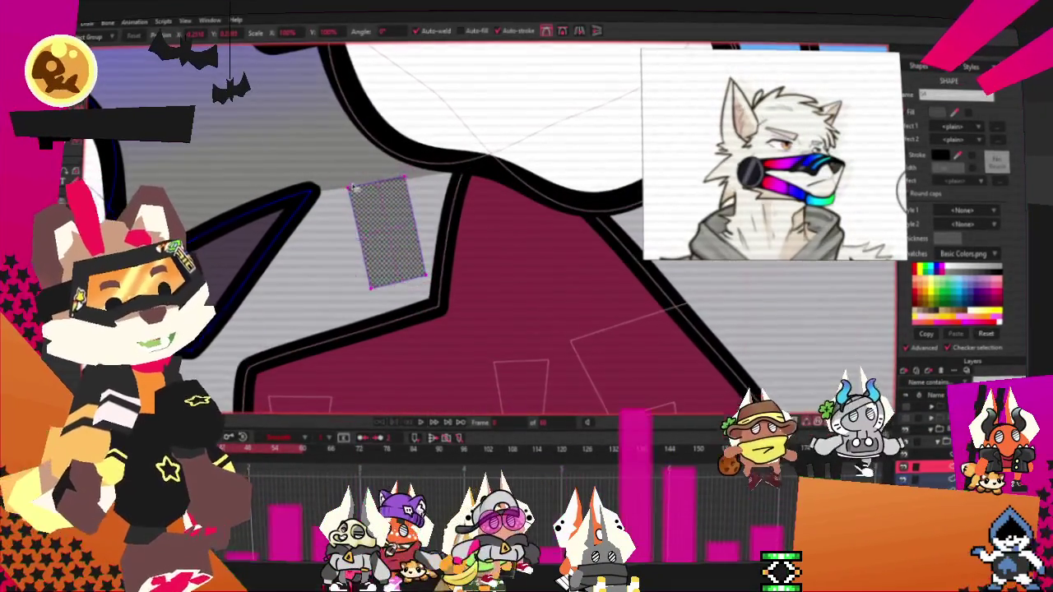
Step: Weld the grey quad's lower-left point onto another to form a pointed triangle, then tweak its curvature
{"action": "left_click_drag", "start_coordinate": [370, 287], "coordinate": [329, 199]}
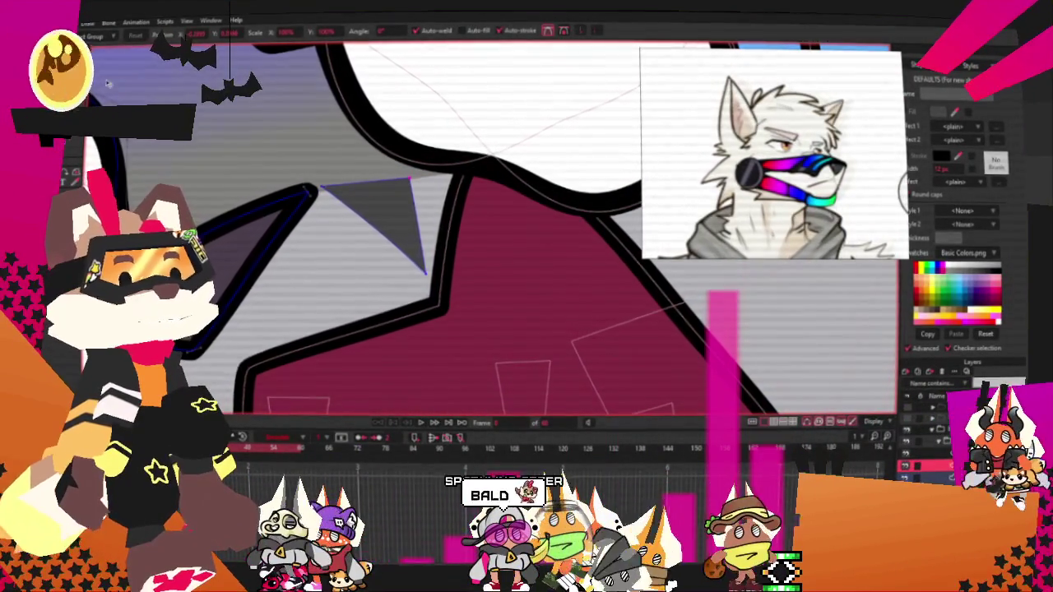
{"action": "scroll", "coordinate": [444, 271], "scroll_direction": "up", "scroll_amount": 2}
{"action": "key", "text": "c"}
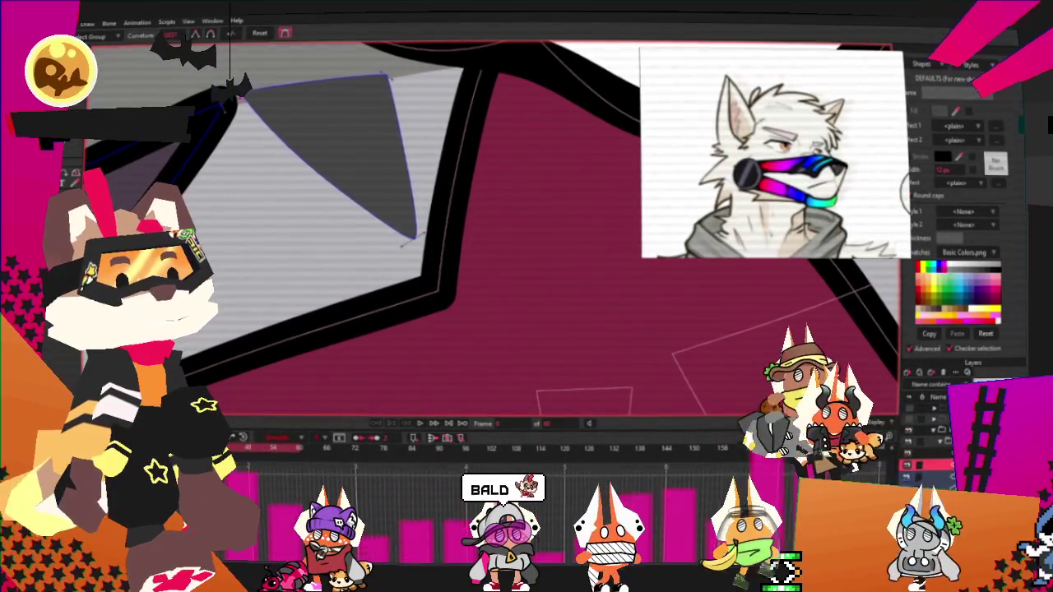
{"action": "scroll", "coordinate": [439, 171], "scroll_direction": "down", "scroll_amount": 2}
{"action": "key", "text": "t"}
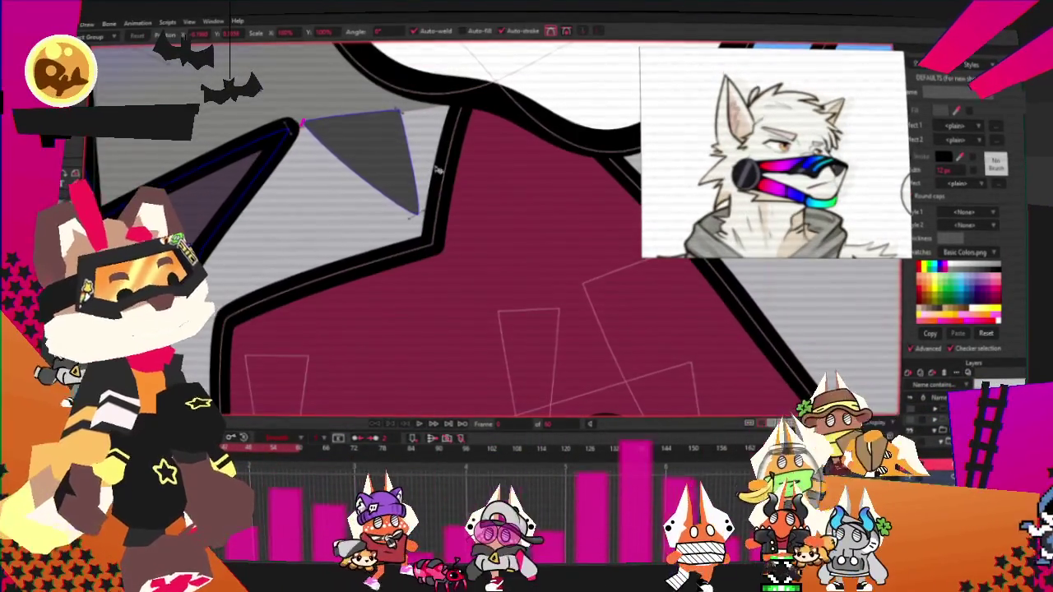
{"action": "scroll", "coordinate": [533, 171], "scroll_direction": "up", "scroll_amount": 2}
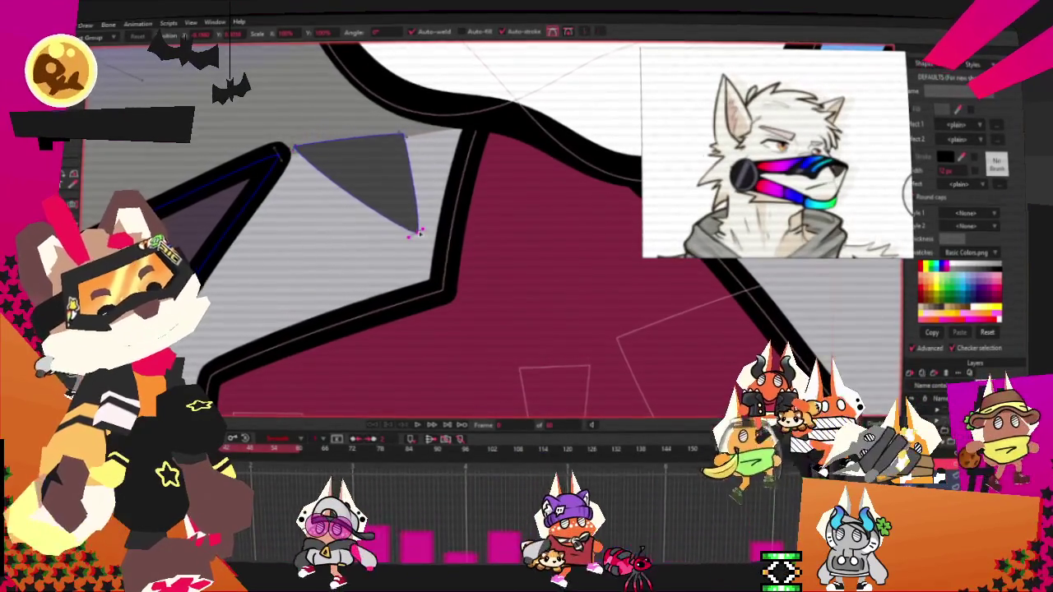
{"action": "scroll", "coordinate": [318, 160], "scroll_direction": "up", "scroll_amount": 2}
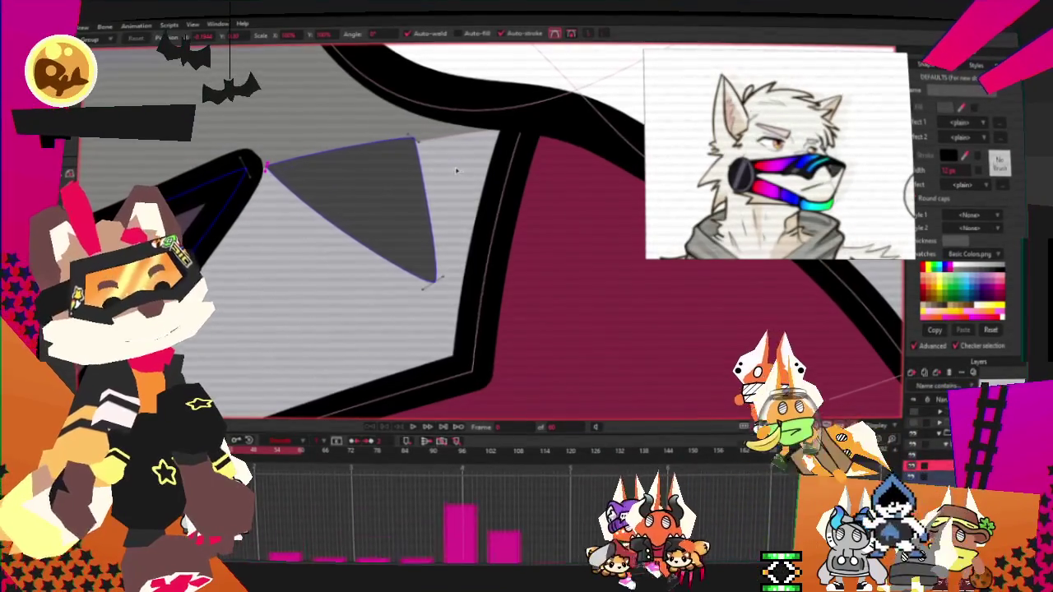
{"action": "scroll", "coordinate": [455, 170], "scroll_direction": "down", "scroll_amount": 2}
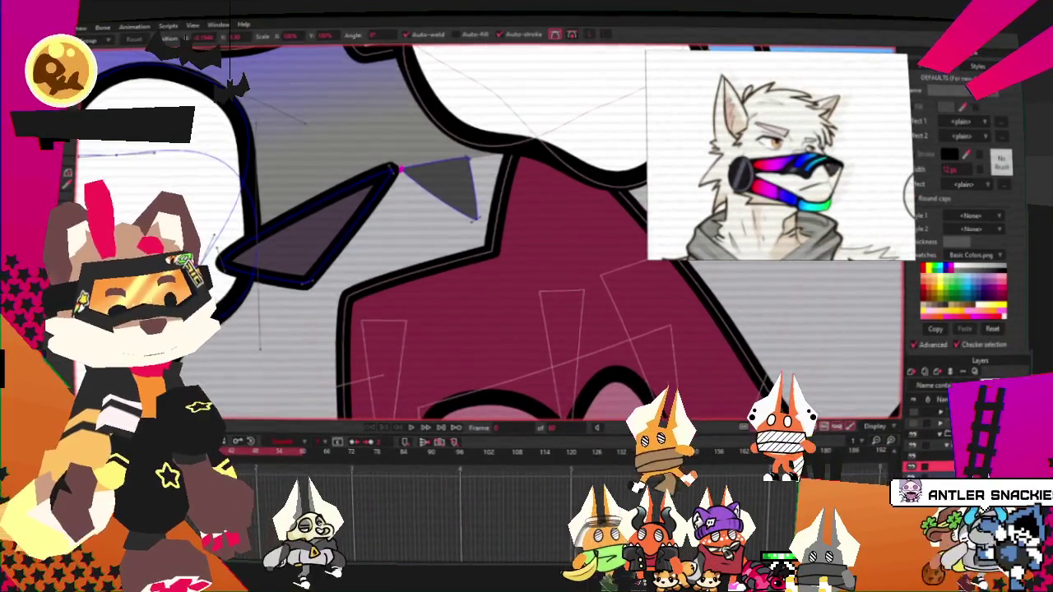
{"action": "scroll", "coordinate": [317, 141], "scroll_direction": "down", "scroll_amount": 5}
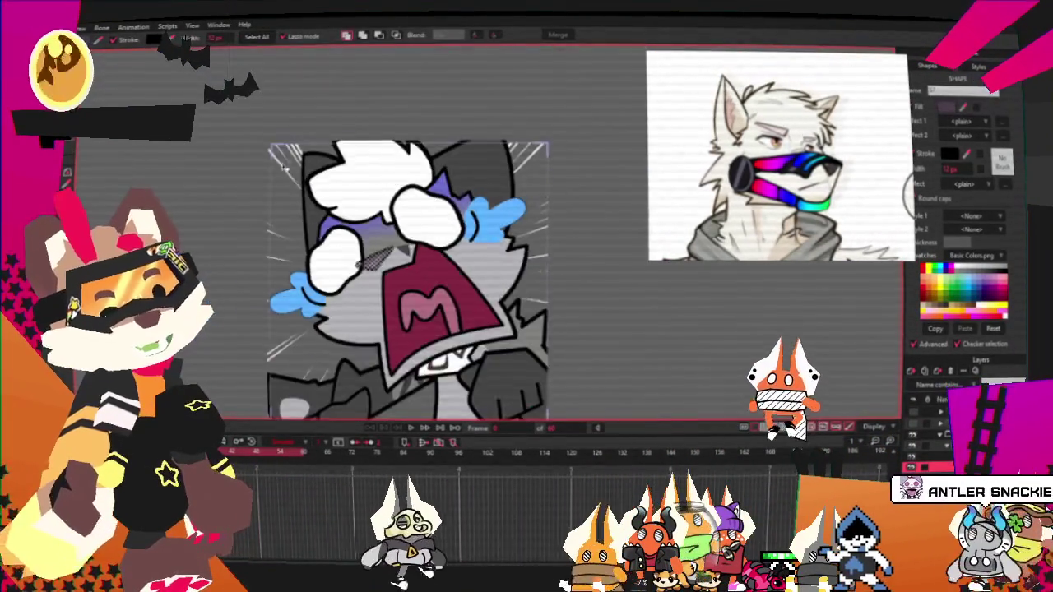
{"action": "scroll", "coordinate": [317, 141], "scroll_direction": "up", "scroll_amount": 4}
{"action": "key", "text": "g"}
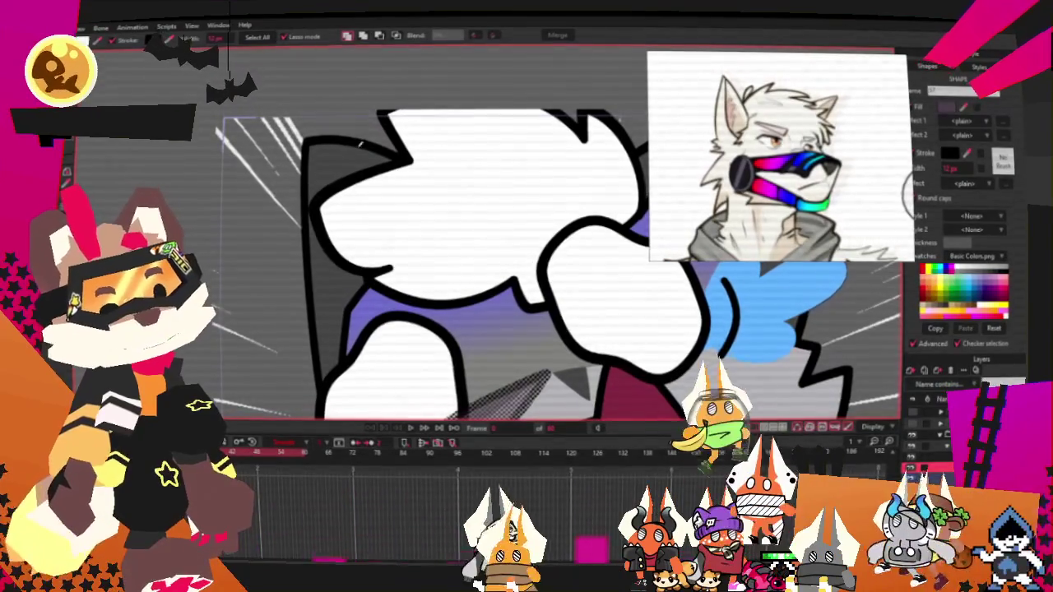
{"action": "scroll", "coordinate": [396, 315], "scroll_direction": "down", "scroll_amount": 3}
{"action": "scroll", "coordinate": [396, 315], "scroll_direction": "down", "scroll_amount": 1}
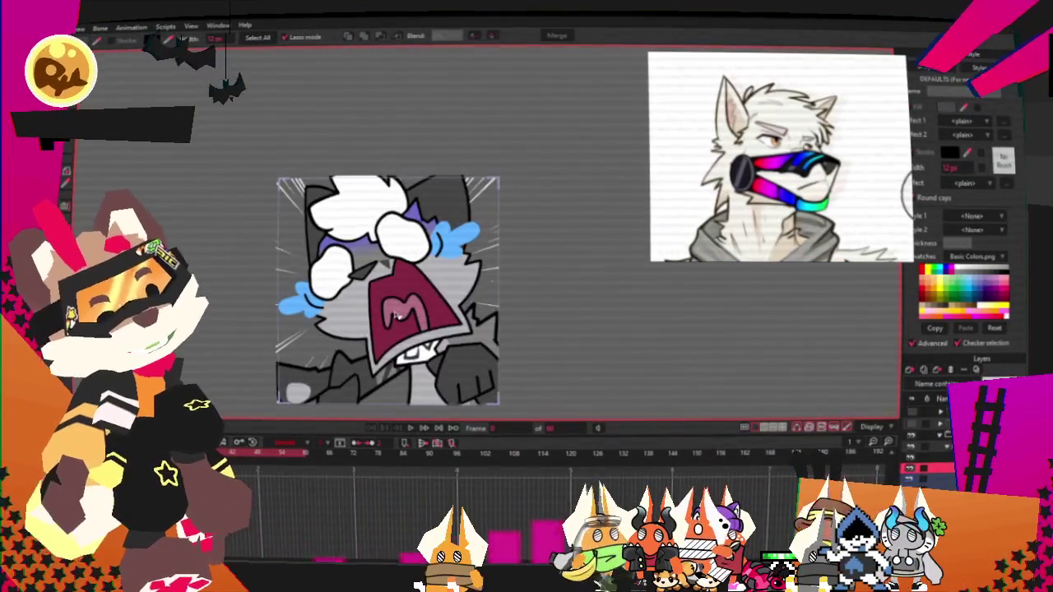
{"action": "scroll", "coordinate": [423, 295], "scroll_direction": "up", "scroll_amount": 5}
{"action": "key", "text": "t"}
{"action": "scroll", "coordinate": [423, 295], "scroll_direction": "up", "scroll_amount": 2}
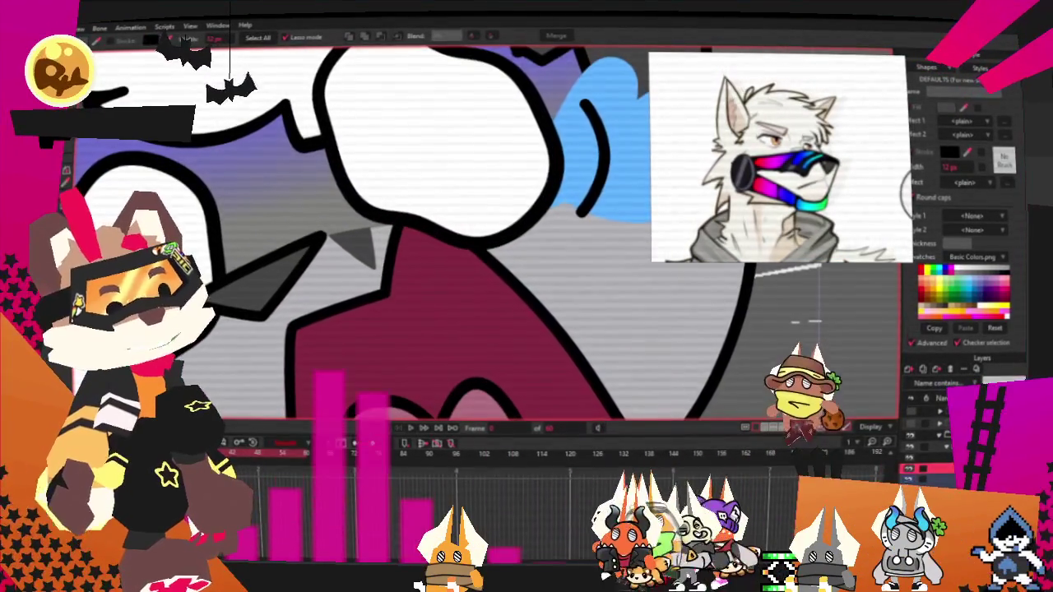
{"action": "scroll", "coordinate": [274, 239], "scroll_direction": "up", "scroll_amount": 2}
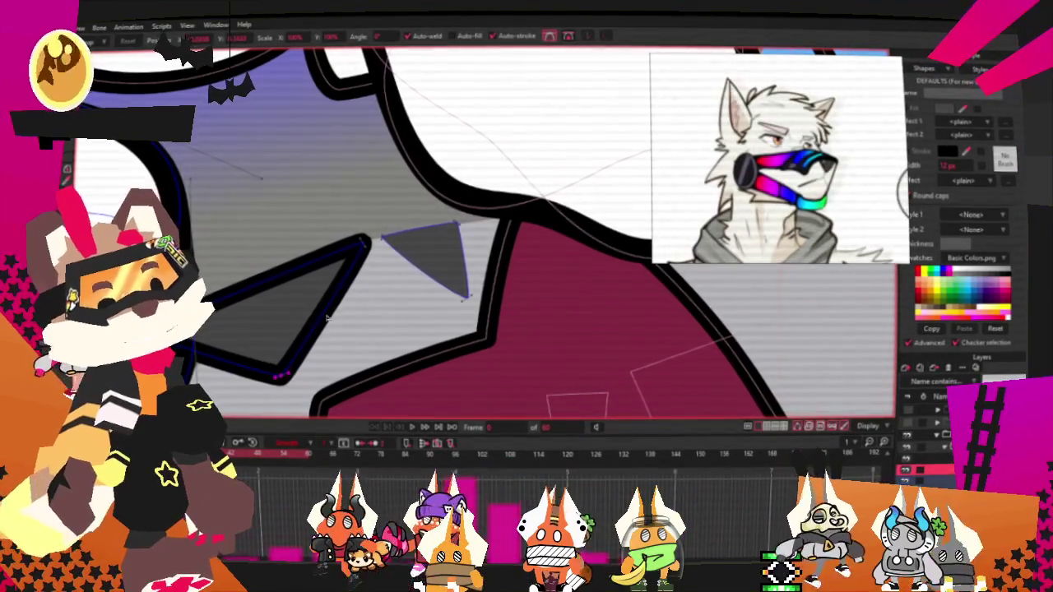
{"action": "left_click", "coordinate": [361, 240]}
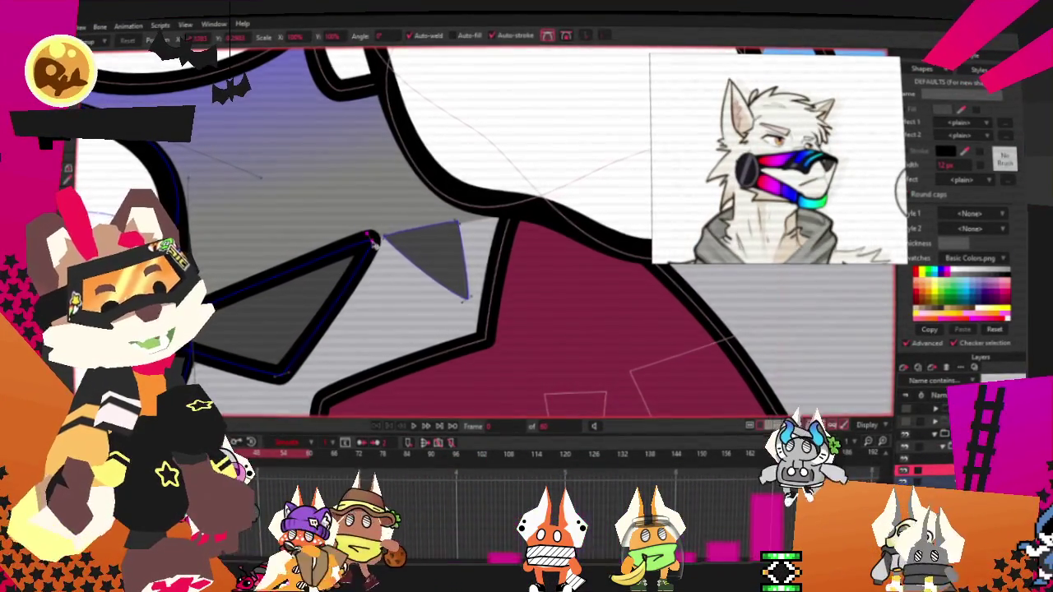
{"action": "scroll", "coordinate": [372, 240], "scroll_direction": "down", "scroll_amount": 3}
{"action": "scroll", "coordinate": [374, 245], "scroll_direction": "down", "scroll_amount": 2}
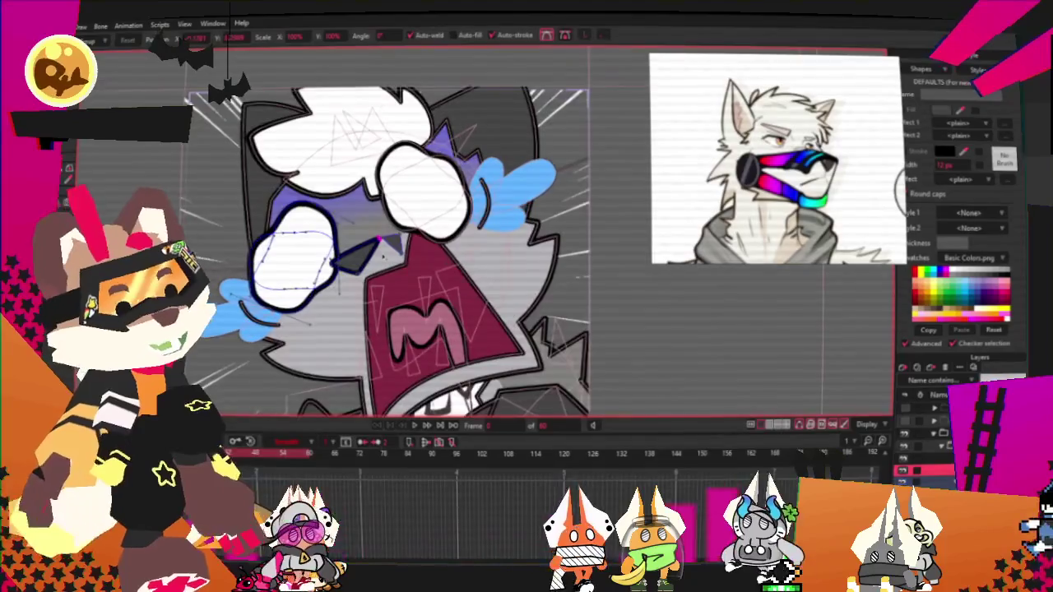
Step: Render the white-haired screaming frame from the File menu and close the finished render
{"action": "key", "text": "alt+f"}
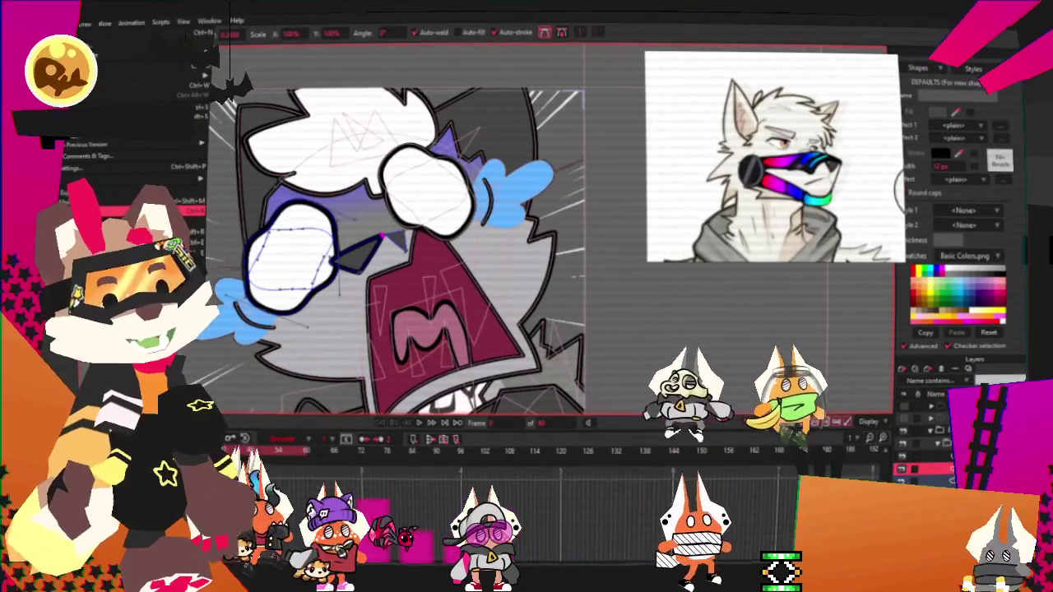
{"action": "key", "text": "Escape"}
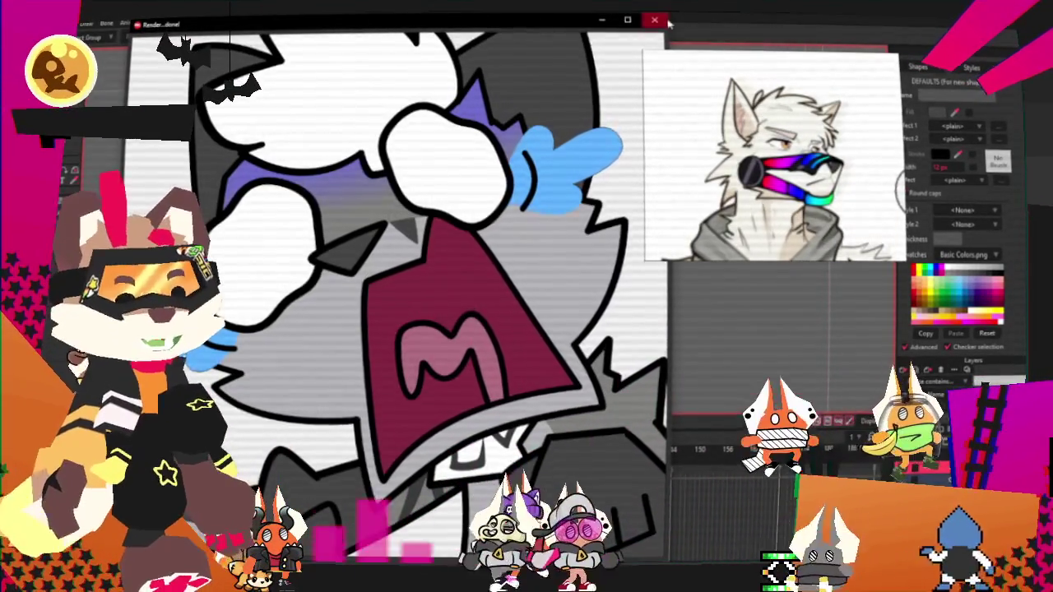
{"action": "key", "text": "Escape"}
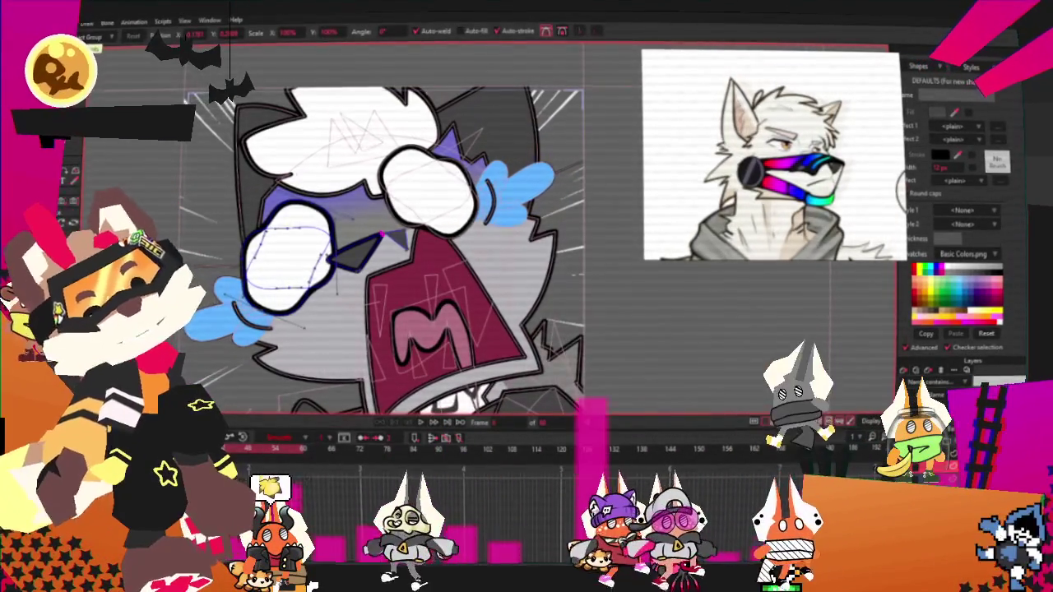
Step: Zoom out to show the green-mouth variant with brown, red-tipped hair
{"action": "left_click", "coordinate": [84, 20]}
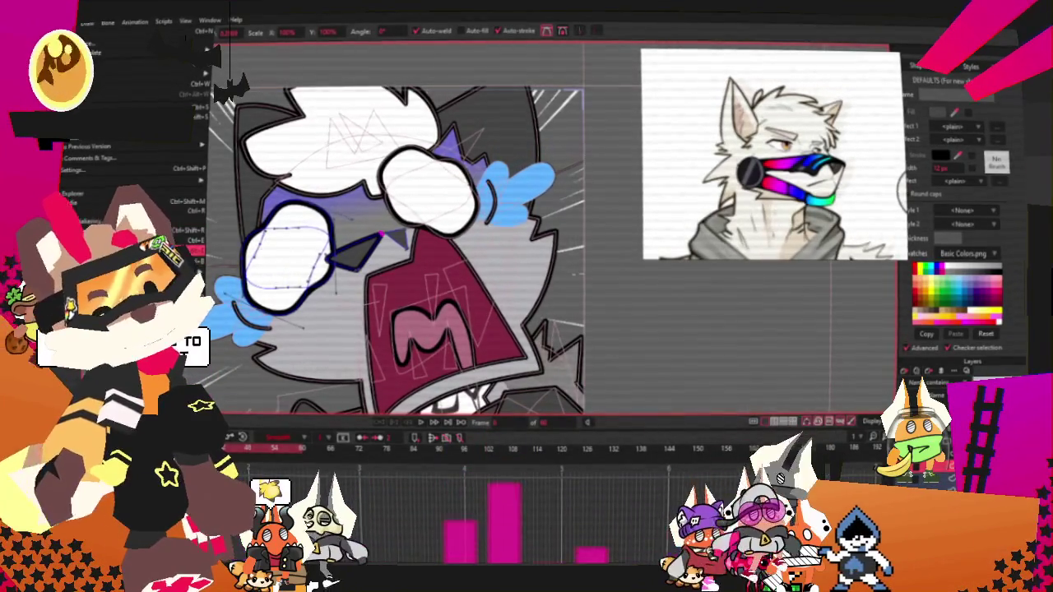
{"action": "left_click", "coordinate": [310, 175]}
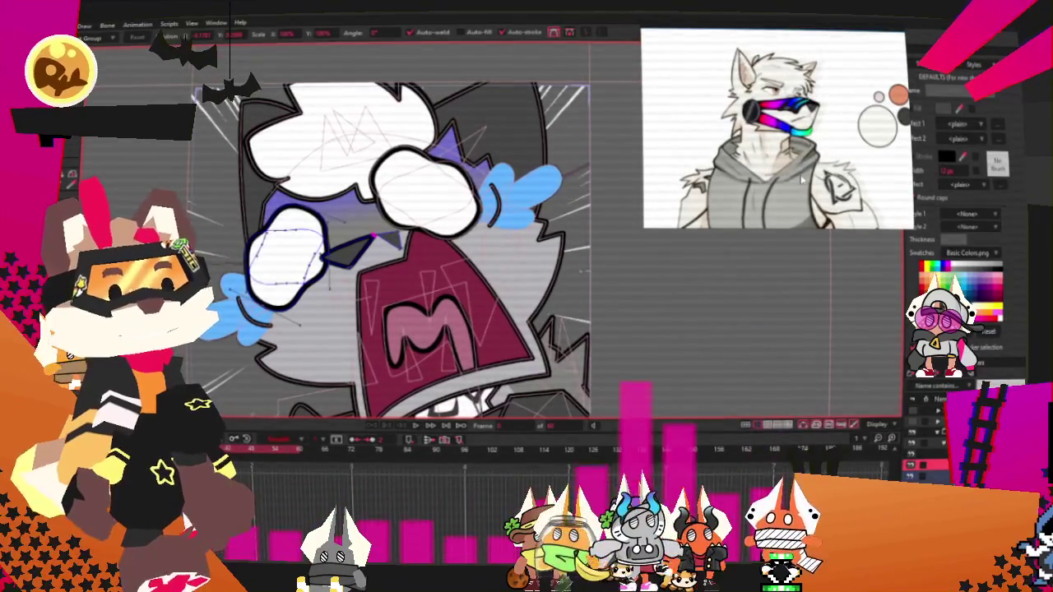
{"action": "scroll", "coordinate": [444, 206], "scroll_direction": "down", "scroll_amount": 5}
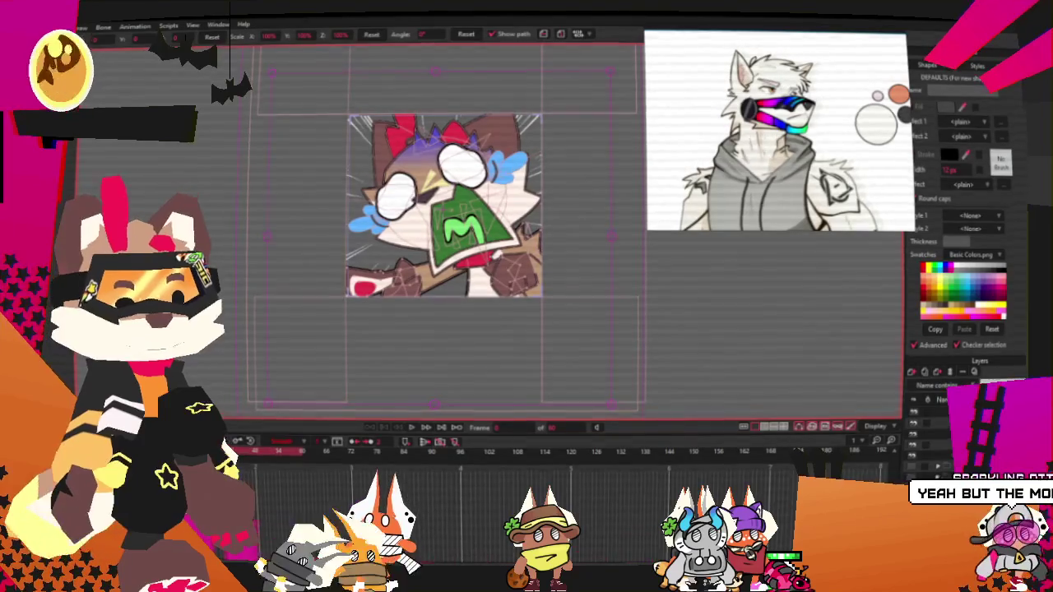
Step: Open the Base 9 layer's Layer Settings, select its Name field, and close the dialog
{"action": "double_click", "coordinate": [938, 399]}
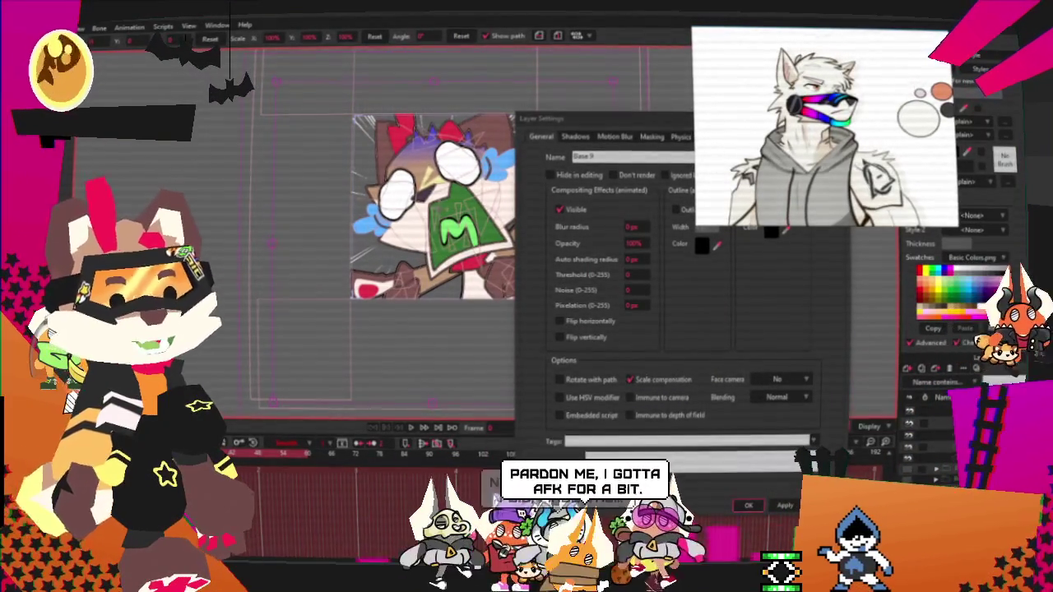
{"action": "left_click", "coordinate": [523, 167]}
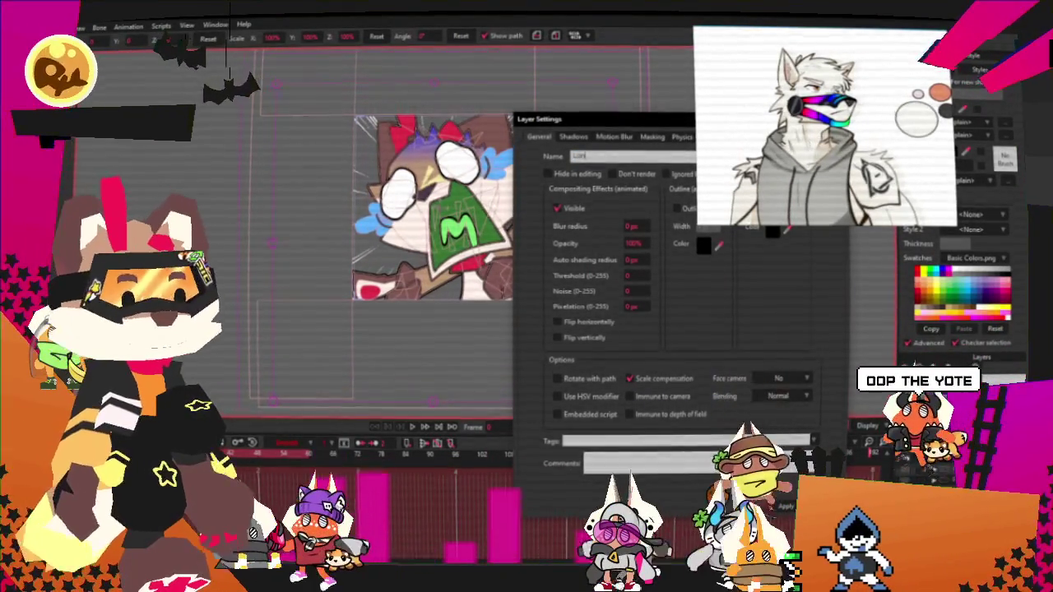
{"action": "key", "text": "Return"}
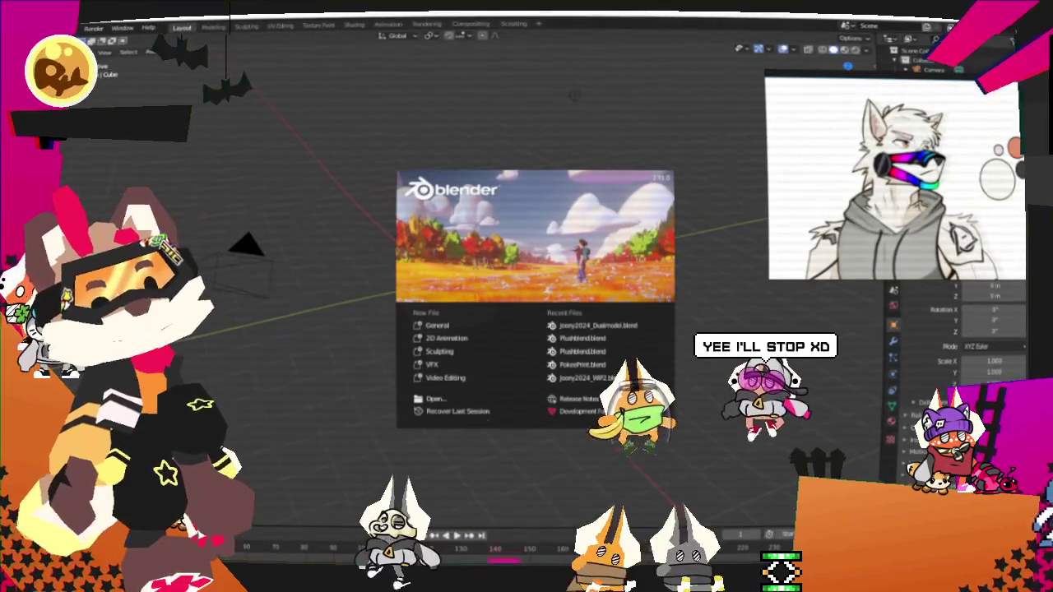
Step: Dismiss the splash screen and delete Blender's default cube, camera and light
{"action": "left_click", "coordinate": [574, 94]}
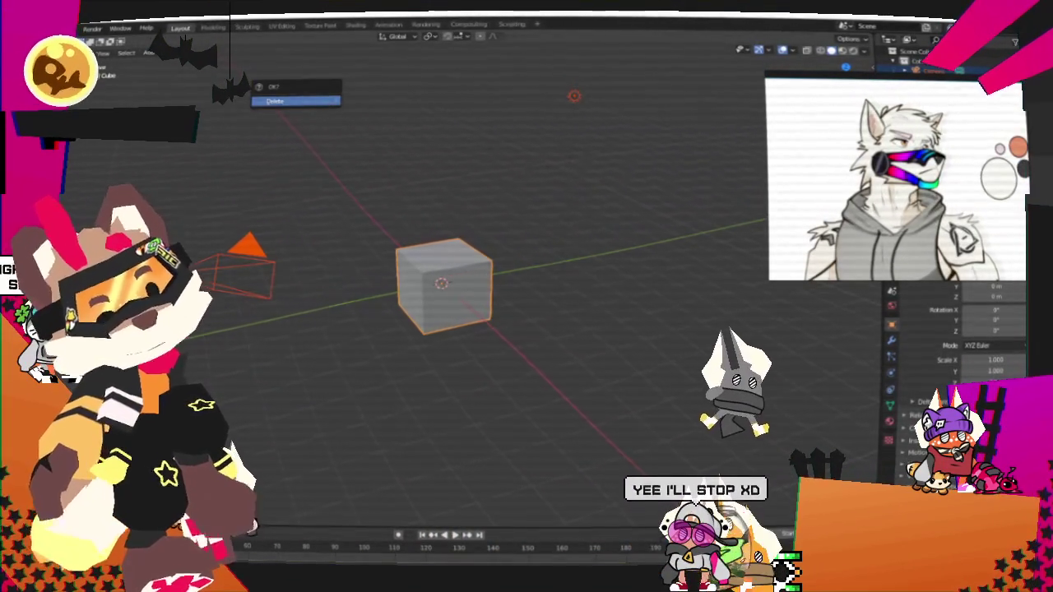
{"action": "key", "text": "Delete"}
{"action": "left_click", "coordinate": [46, 28]}
{"action": "mouse_move", "coordinate": [107, 59]}
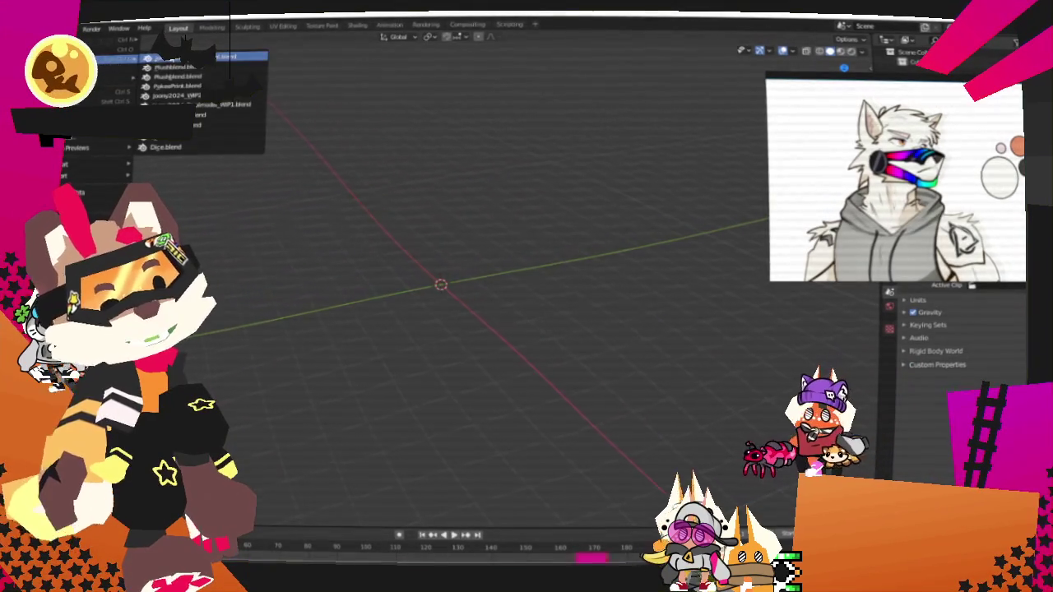
Step: Open the recent low-poly fox character .blend, discarding the untitled scene
{"action": "left_click", "coordinate": [243, 56]}
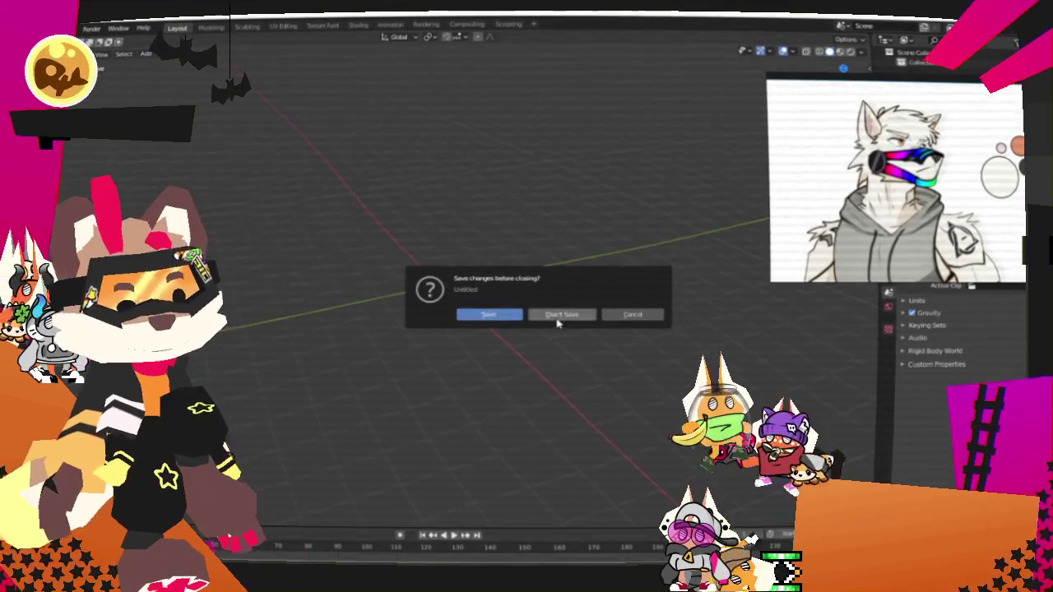
{"action": "left_click", "coordinate": [557, 320]}
{"action": "scroll", "coordinate": [625, 312], "scroll_direction": "up", "scroll_amount": 2}
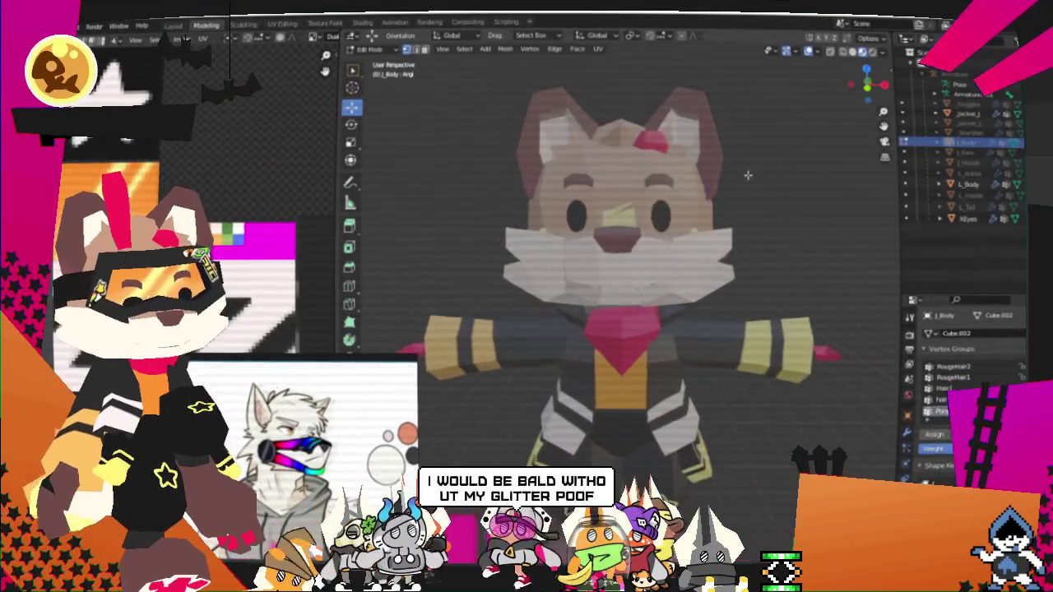
Step: Inspect the fox head from the side and above, toggling wireframe then back to solid shading
{"action": "left_click_drag", "start_coordinate": [737, 176], "coordinate": [842, 196]}
{"action": "left_click_drag", "start_coordinate": [711, 145], "coordinate": [752, 206]}
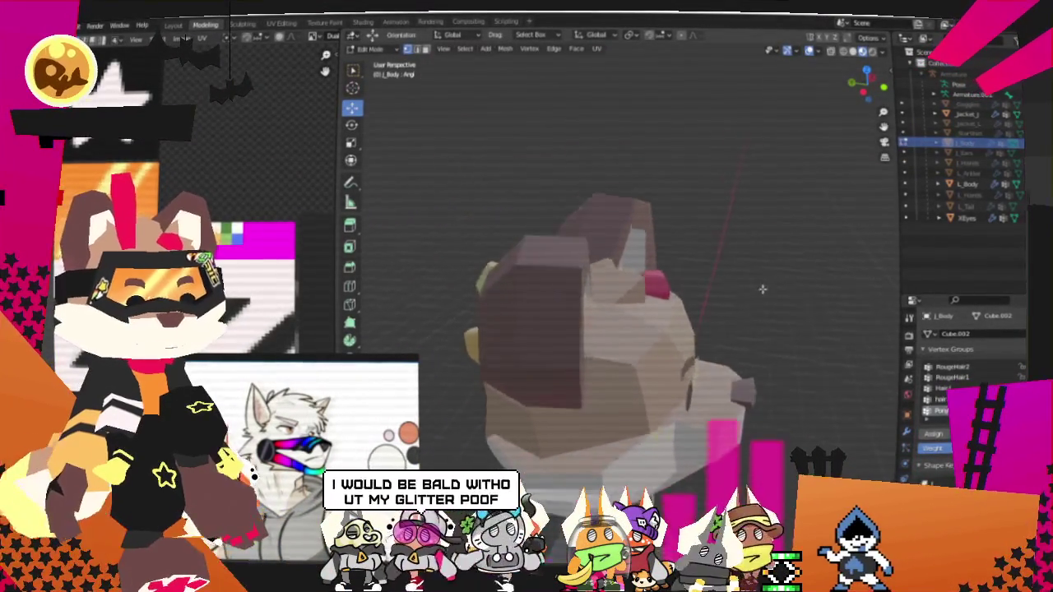
{"action": "left_click", "coordinate": [843, 52]}
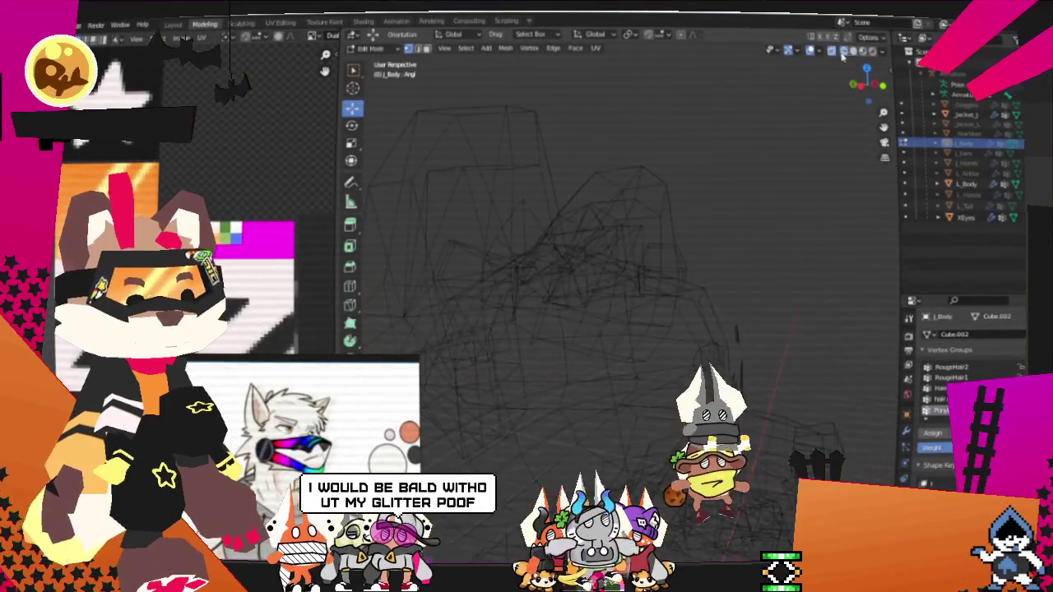
{"action": "left_click", "coordinate": [860, 51]}
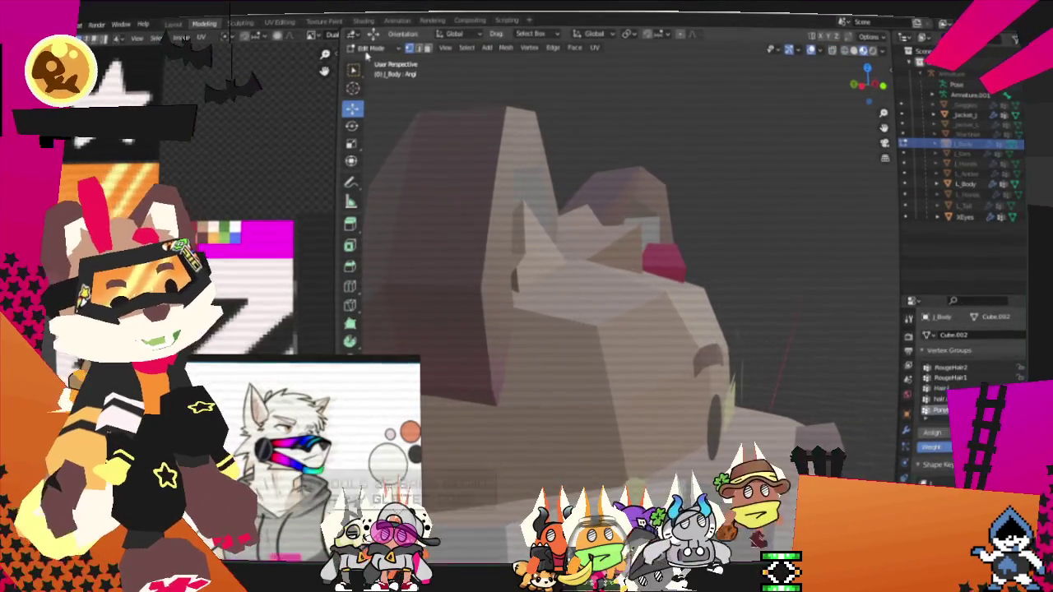
Step: Switch the fox model from Edit Mode to Object Mode and view the head from the front and side
{"action": "left_click", "coordinate": [371, 60]}
{"action": "mouse_move", "coordinate": [526, 214]}
{"action": "left_mouse_down"}
{"action": "mouse_move", "coordinate": [775, 215]}
{"action": "mouse_move", "coordinate": [732, 236]}
{"action": "mouse_move", "coordinate": [730, 217]}
{"action": "mouse_move", "coordinate": [747, 197]}
{"action": "mouse_move", "coordinate": [729, 169]}
{"action": "mouse_move", "coordinate": [741, 231]}
{"action": "mouse_move", "coordinate": [744, 192]}
{"action": "mouse_move", "coordinate": [704, 188]}
{"action": "mouse_move", "coordinate": [713, 230]}
{"action": "mouse_move", "coordinate": [744, 238]}
{"action": "mouse_move", "coordinate": [752, 219]}
{"action": "mouse_move", "coordinate": [683, 237]}
{"action": "mouse_move", "coordinate": [716, 247]}
{"action": "mouse_move", "coordinate": [746, 292]}
{"action": "mouse_move", "coordinate": [682, 218]}
{"action": "mouse_move", "coordinate": [764, 301]}
{"action": "left_mouse_up"}
{"action": "scroll", "coordinate": [715, 276], "scroll_direction": "up", "scroll_amount": 3}
{"action": "mouse_move", "coordinate": [715, 276]}
{"action": "left_mouse_down"}
{"action": "mouse_move", "coordinate": [683, 235]}
{"action": "mouse_move", "coordinate": [688, 277]}
{"action": "mouse_move", "coordinate": [665, 287]}
{"action": "mouse_move", "coordinate": [716, 261]}
{"action": "mouse_move", "coordinate": [682, 254]}
{"action": "mouse_move", "coordinate": [758, 237]}
{"action": "left_mouse_up"}
{"action": "scroll", "coordinate": [717, 252], "scroll_direction": "down", "scroll_amount": 2}
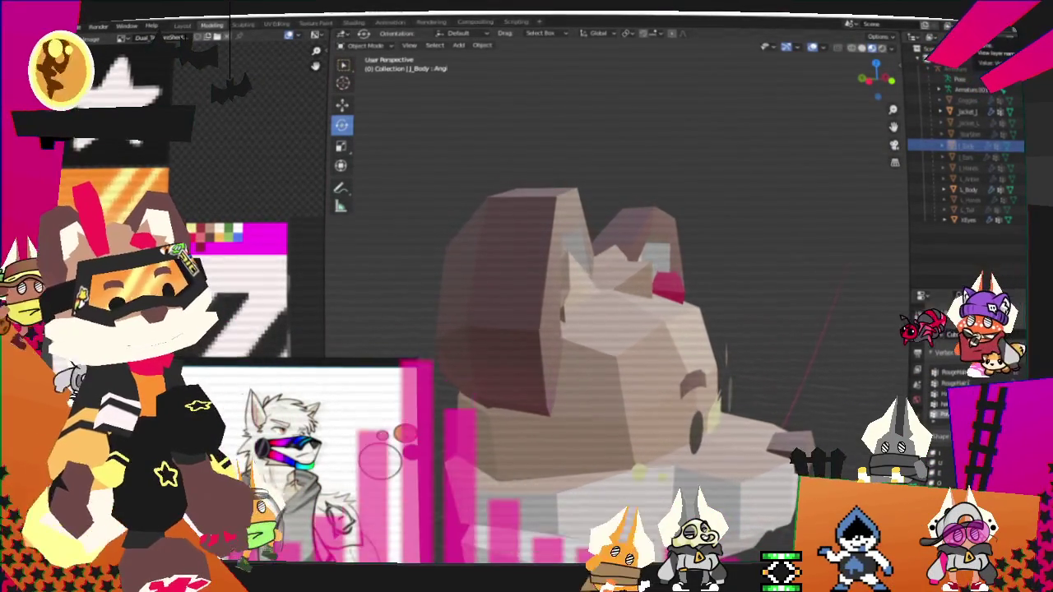
Step: Quit Blender without saving and zoom the Moho canvas onto the white-haired screaming character
{"action": "key", "text": "ctrl+q"}
{"action": "left_click", "coordinate": [563, 314]}
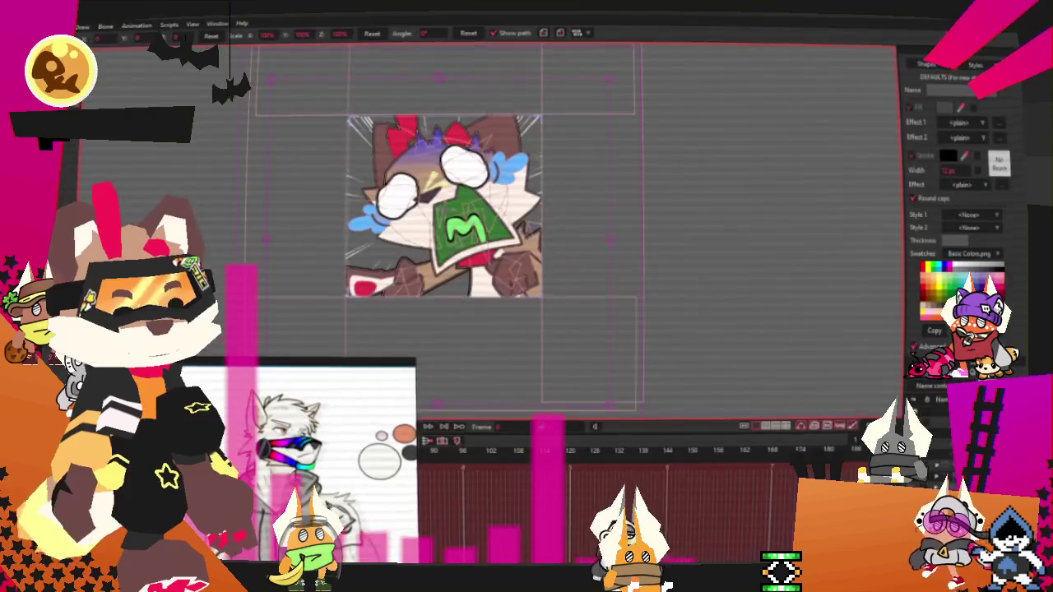
{"action": "scroll", "coordinate": [543, 219], "scroll_direction": "down", "scroll_amount": 1}
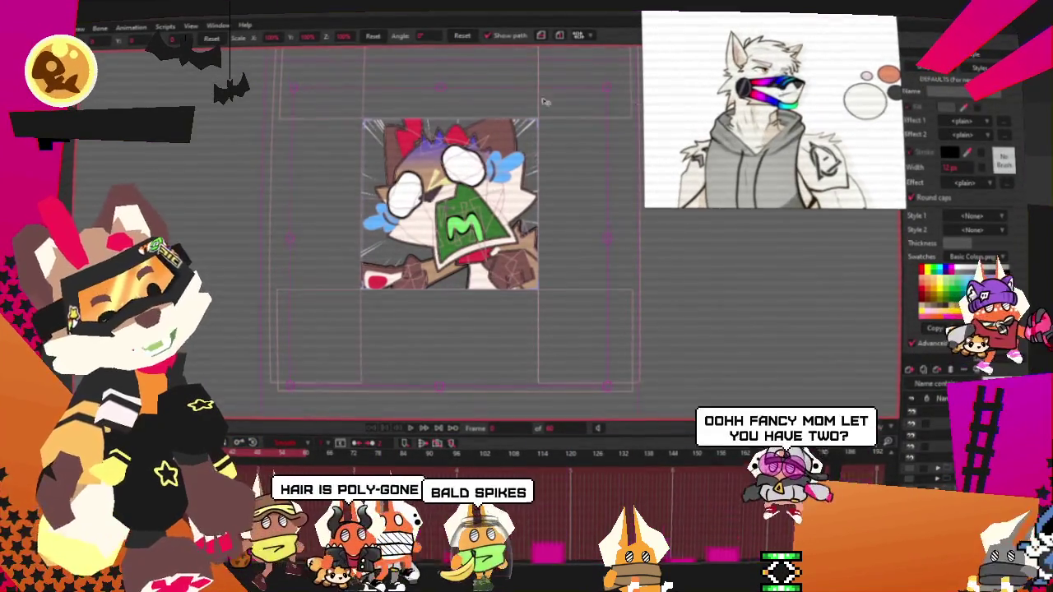
{"action": "scroll", "coordinate": [488, 155], "scroll_direction": "up", "scroll_amount": 1}
{"action": "scroll", "coordinate": [488, 158], "scroll_direction": "up", "scroll_amount": 1}
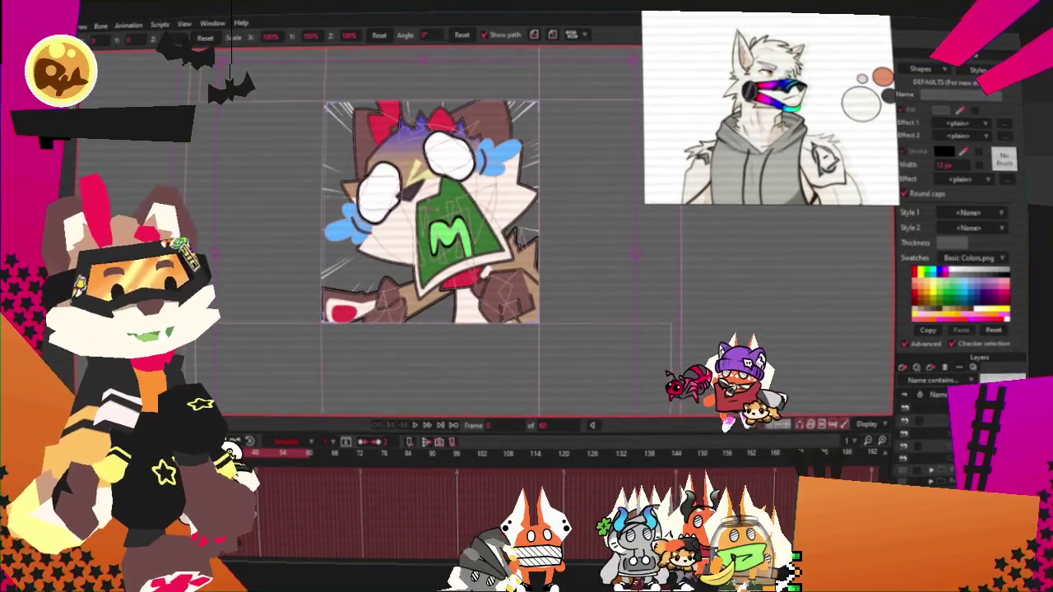
{"action": "scroll", "coordinate": [448, 214], "scroll_direction": "down", "scroll_amount": 2}
{"action": "scroll", "coordinate": [448, 214], "scroll_direction": "up", "scroll_amount": 3}
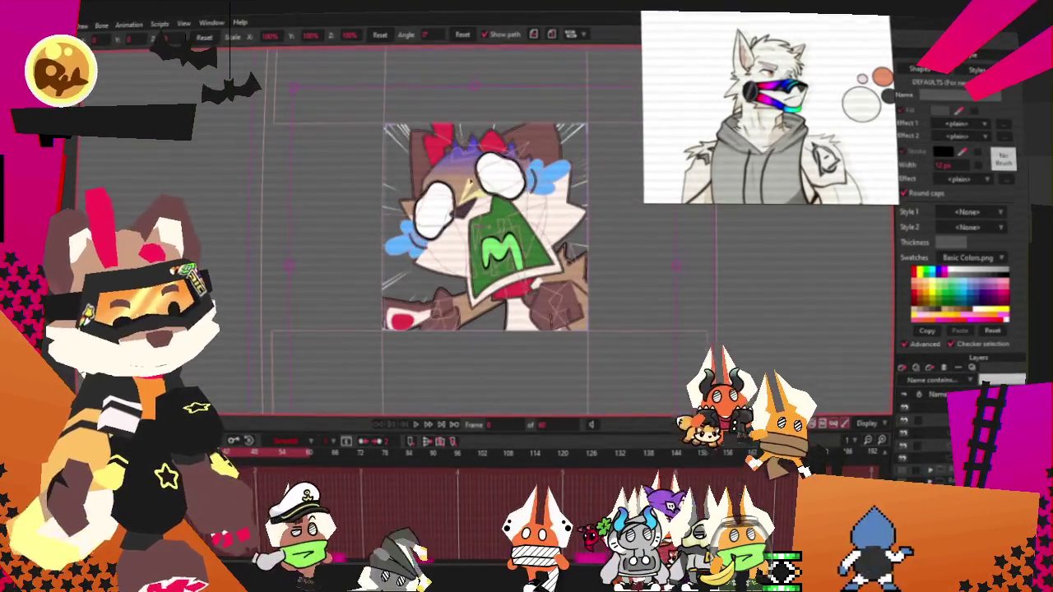
{"action": "scroll", "coordinate": [584, 256], "scroll_direction": "down", "scroll_amount": 1}
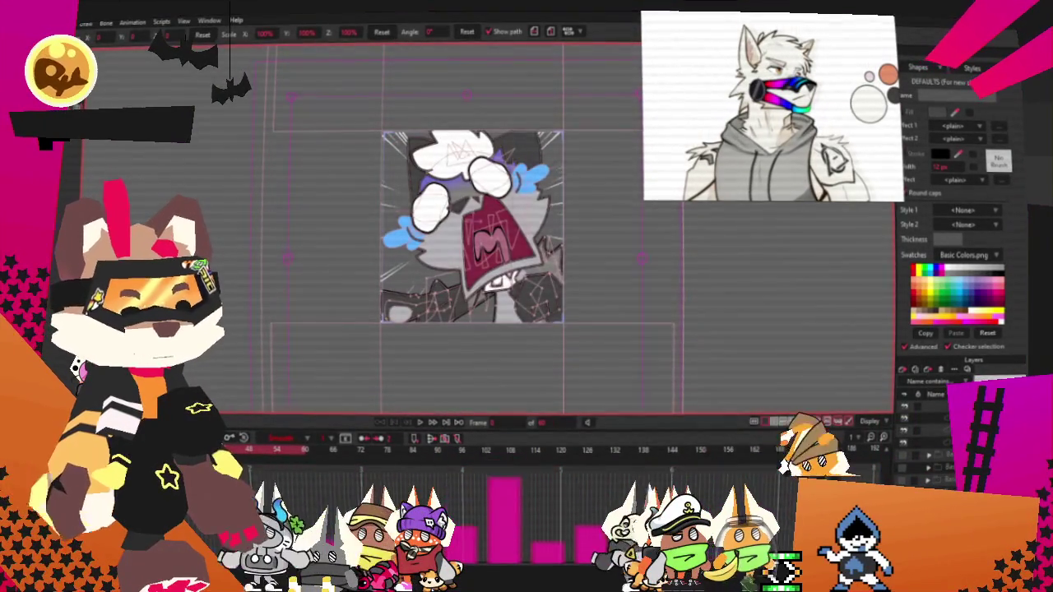
Step: Review the layer's settings and the canvas context menu, closing both without changes
{"action": "double_click", "coordinate": [930, 411]}
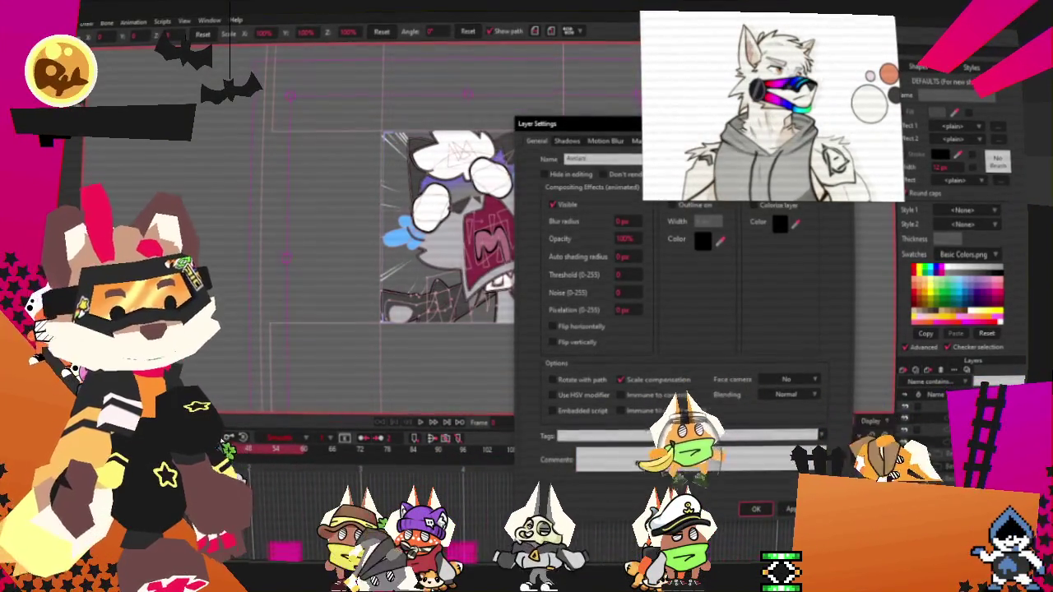
{"action": "key", "text": "Escape"}
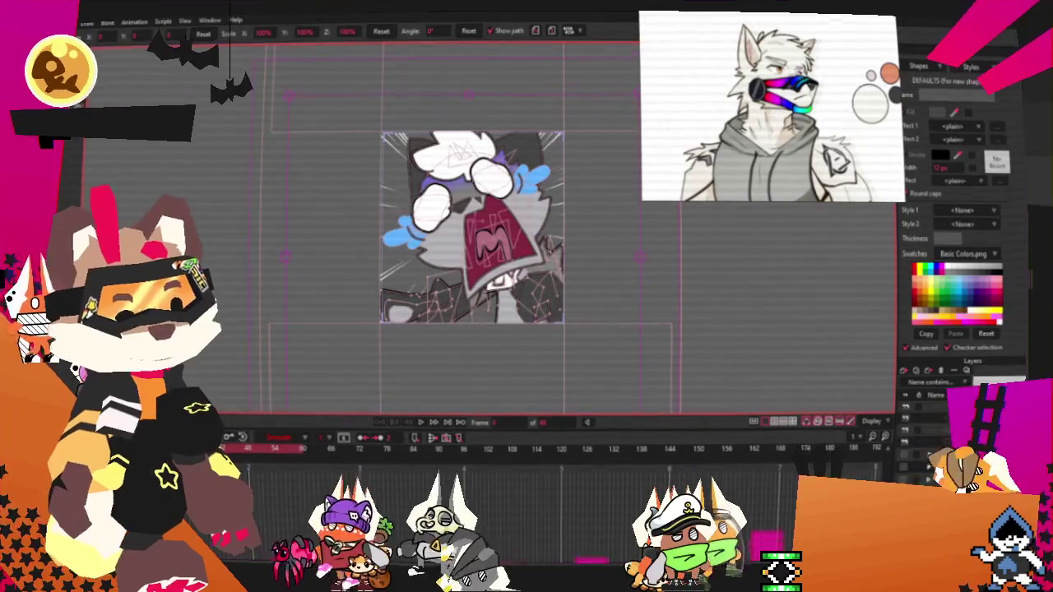
{"action": "double_click", "coordinate": [930, 411]}
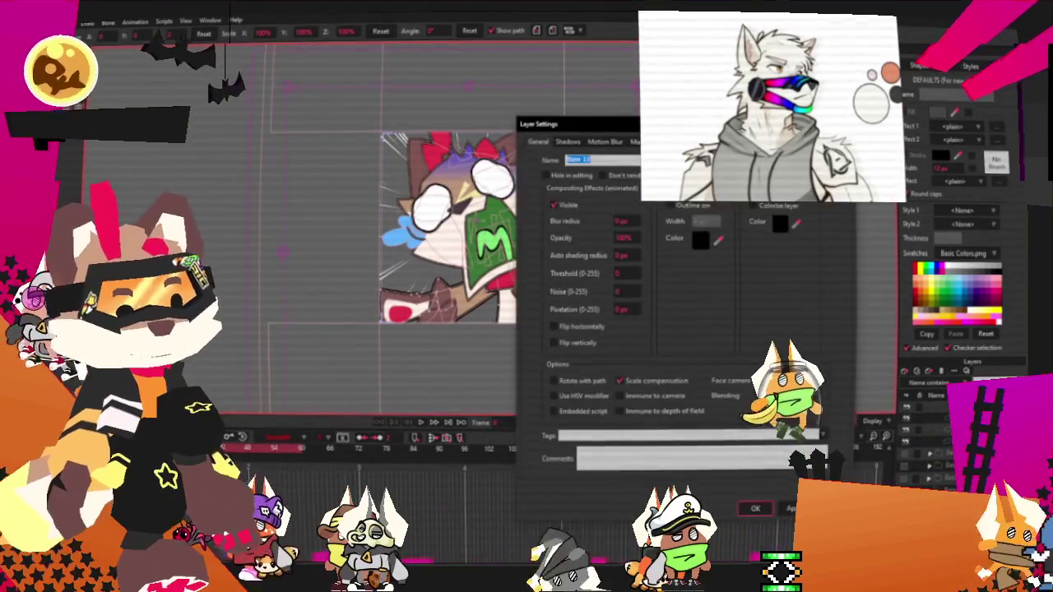
{"action": "key", "text": "Escape"}
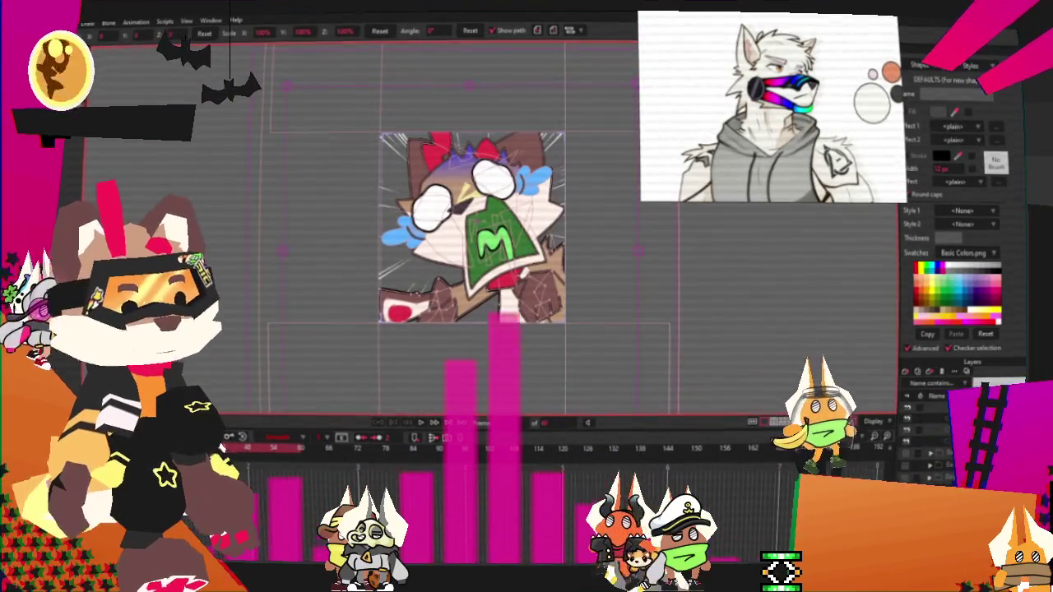
{"action": "scroll", "coordinate": [523, 88], "scroll_direction": "up", "scroll_amount": 3}
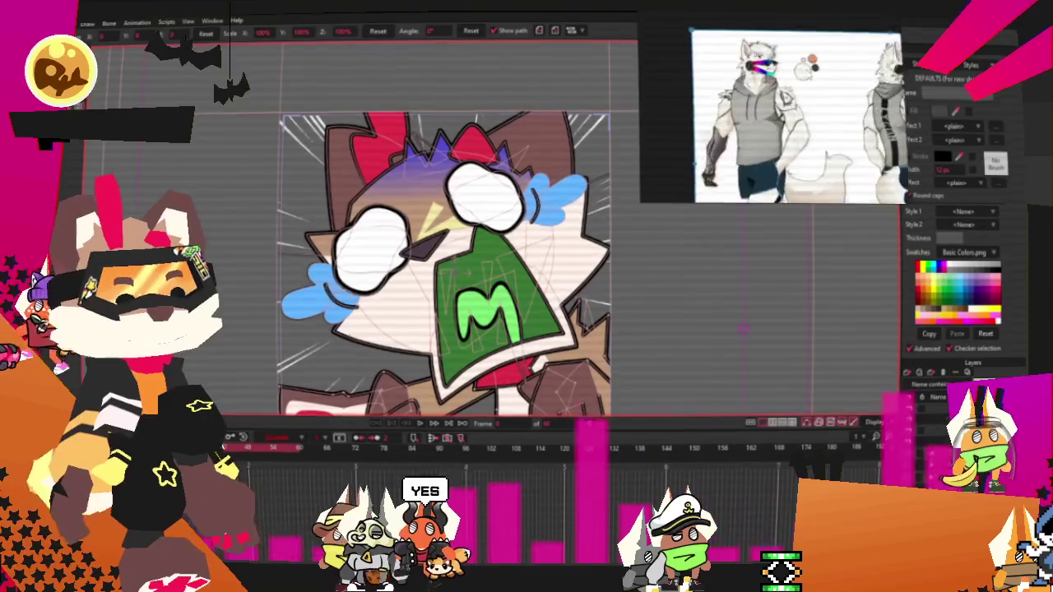
{"action": "right_click", "coordinate": [750, 85]}
{"action": "left_click", "coordinate": [742, 329]}
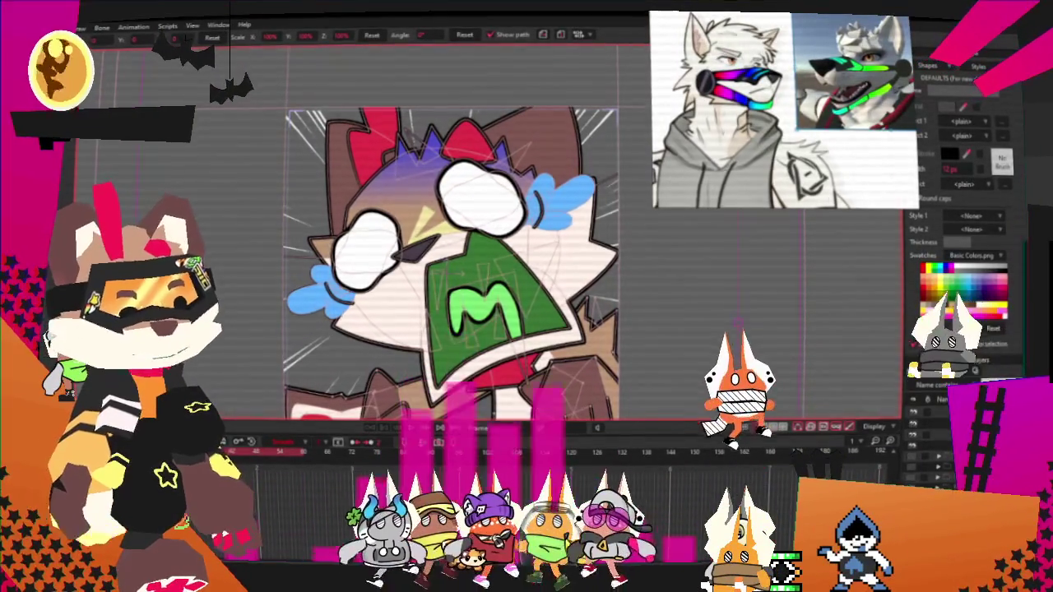
Step: Select the face-shapes vector layer and set the hair's Fill Effect 1 to Gradient
{"action": "left_click", "coordinate": [938, 385]}
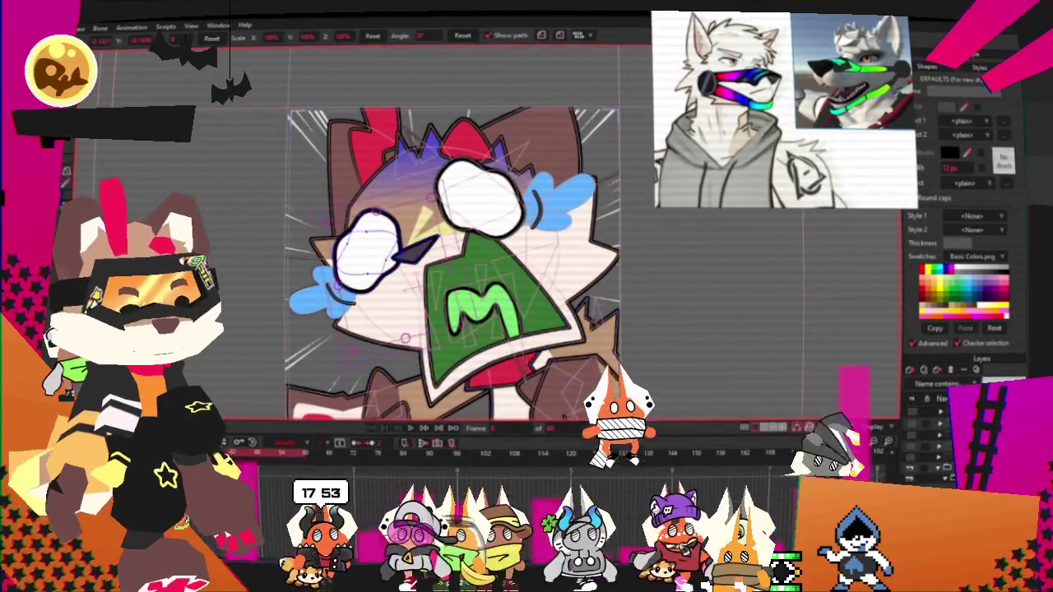
{"action": "scroll", "coordinate": [552, 291], "scroll_direction": "down", "scroll_amount": 3}
{"action": "scroll", "coordinate": [546, 256], "scroll_direction": "up", "scroll_amount": 1}
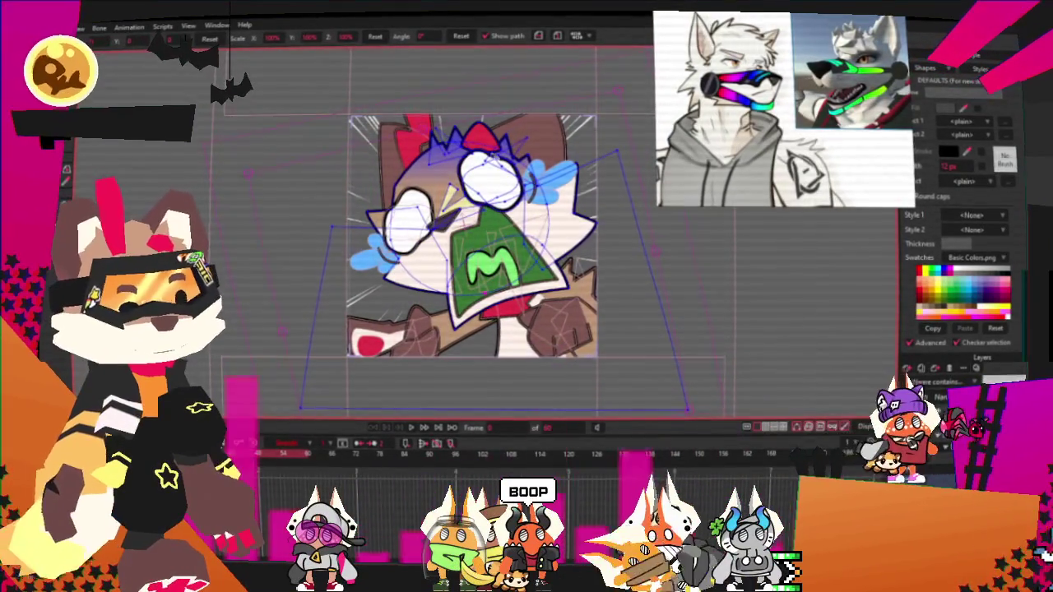
{"action": "scroll", "coordinate": [544, 170], "scroll_direction": "up", "scroll_amount": 1}
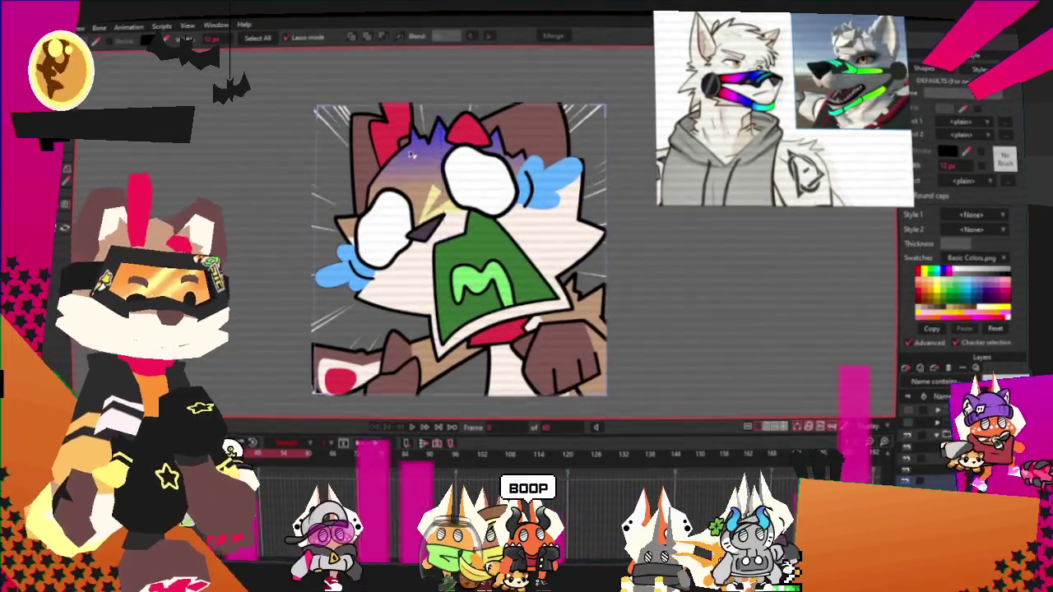
Step: Give the hair gradient purple and white colours in the Gradient dialog, then select the face fill
{"action": "left_click", "coordinate": [1004, 122]}
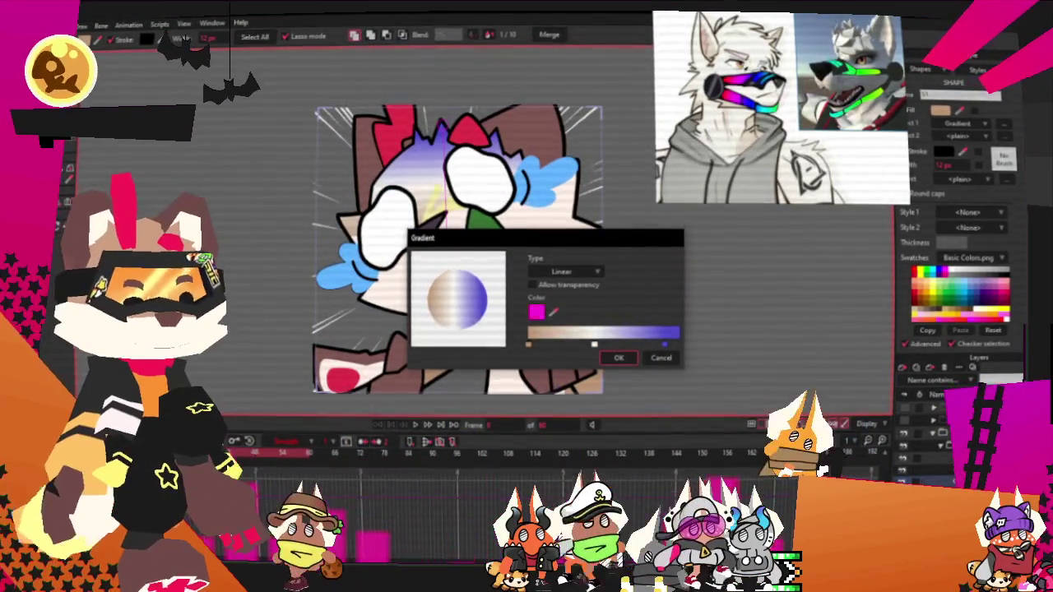
{"action": "left_click", "coordinate": [618, 358]}
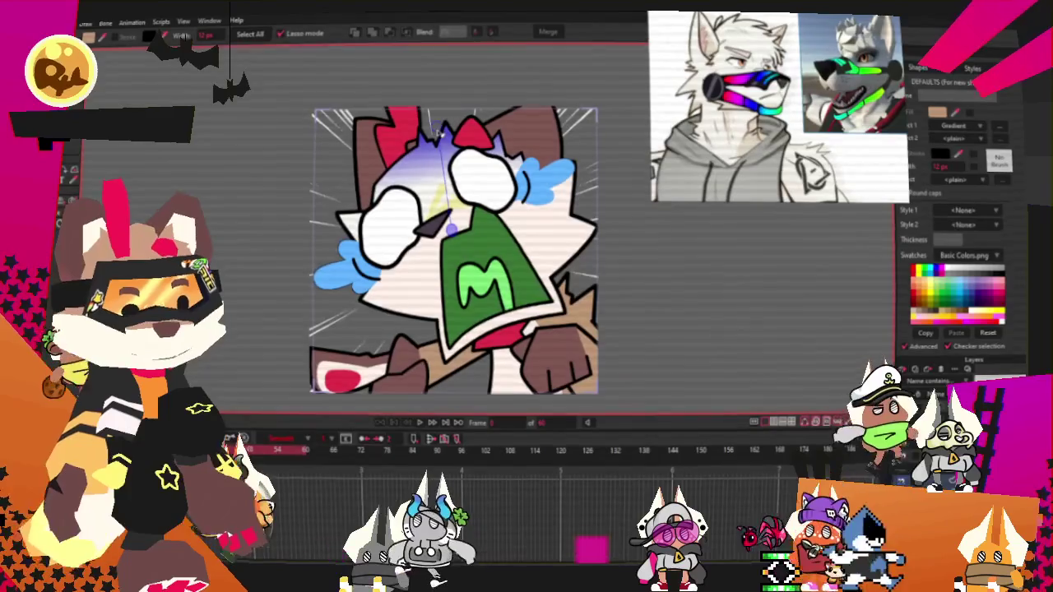
{"action": "scroll", "coordinate": [493, 189], "scroll_direction": "down", "scroll_amount": 2}
{"action": "left_click", "coordinate": [523, 215]}
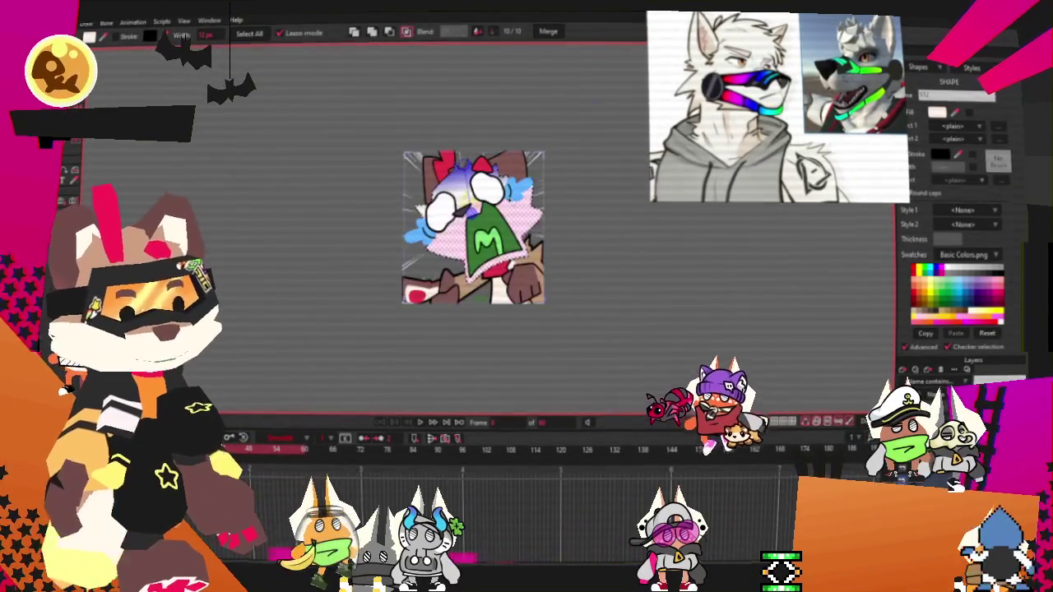
Step: Select the brown ear shape's fill and remove it so the ears turn white
{"action": "scroll", "coordinate": [523, 215], "scroll_direction": "up", "scroll_amount": 3}
{"action": "key", "text": "ctrl+d"}
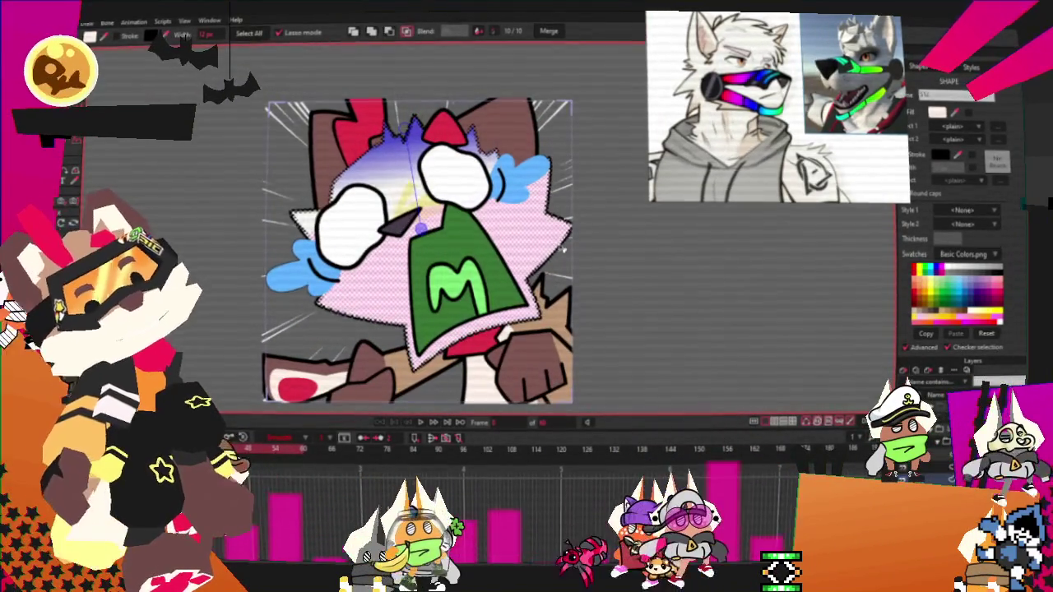
{"action": "left_click", "coordinate": [493, 246]}
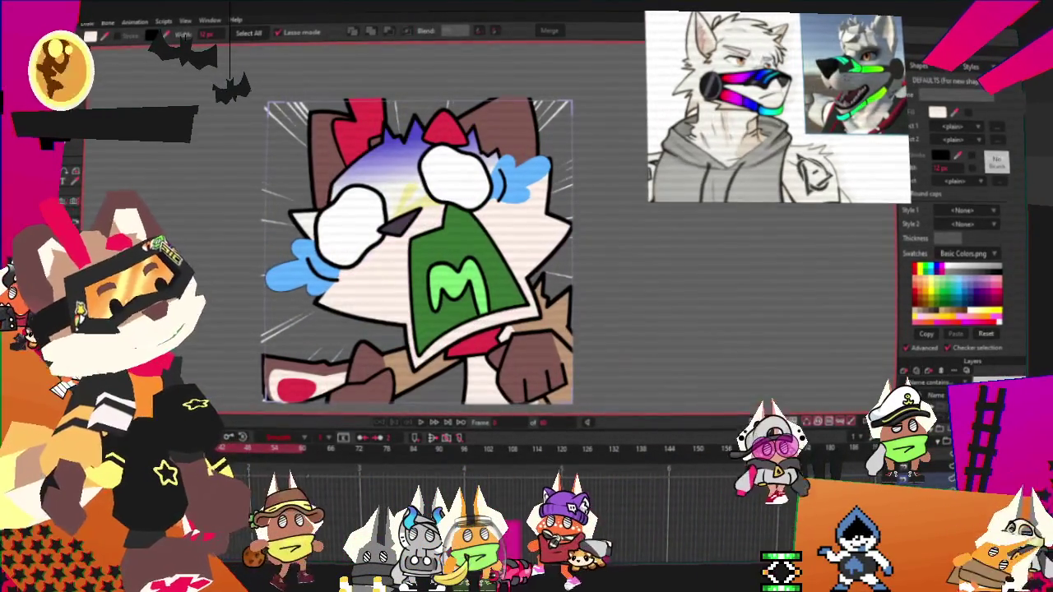
{"action": "scroll", "coordinate": [520, 153], "scroll_direction": "up", "scroll_amount": 2}
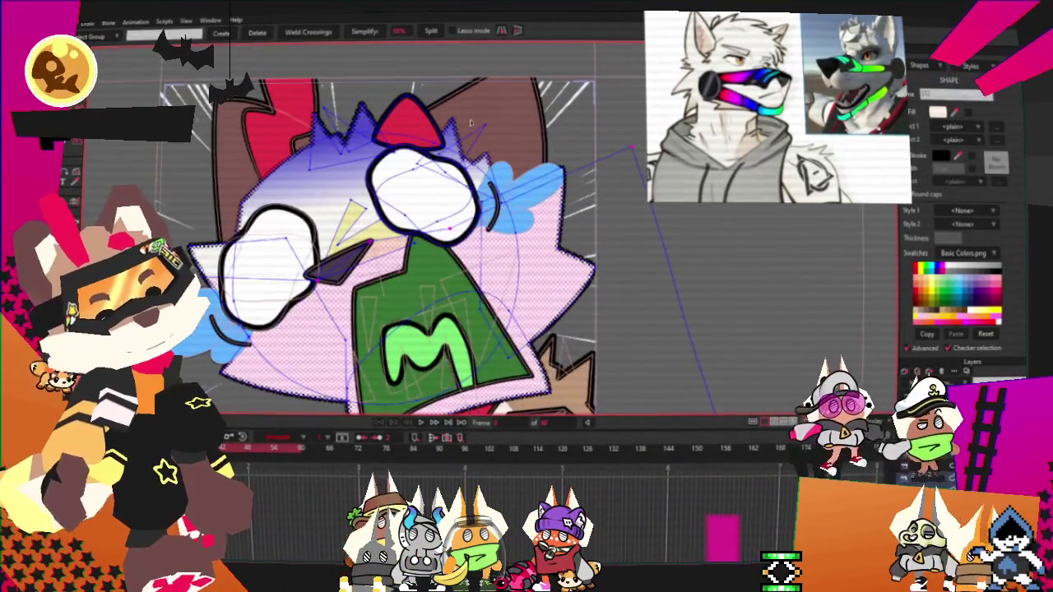
{"action": "key", "text": "ctrl+d"}
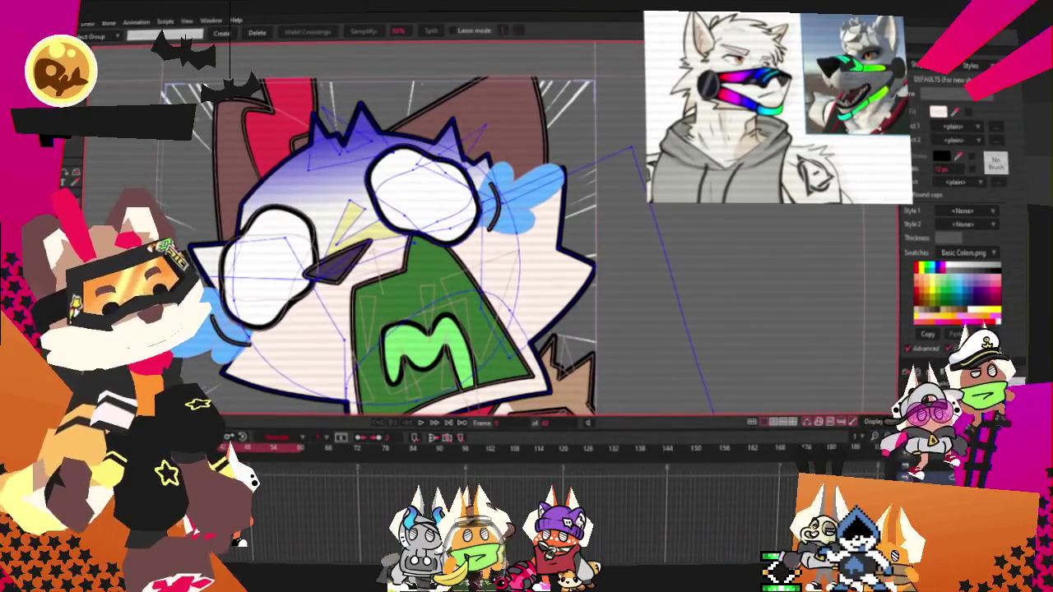
{"action": "left_click", "coordinate": [298, 113]}
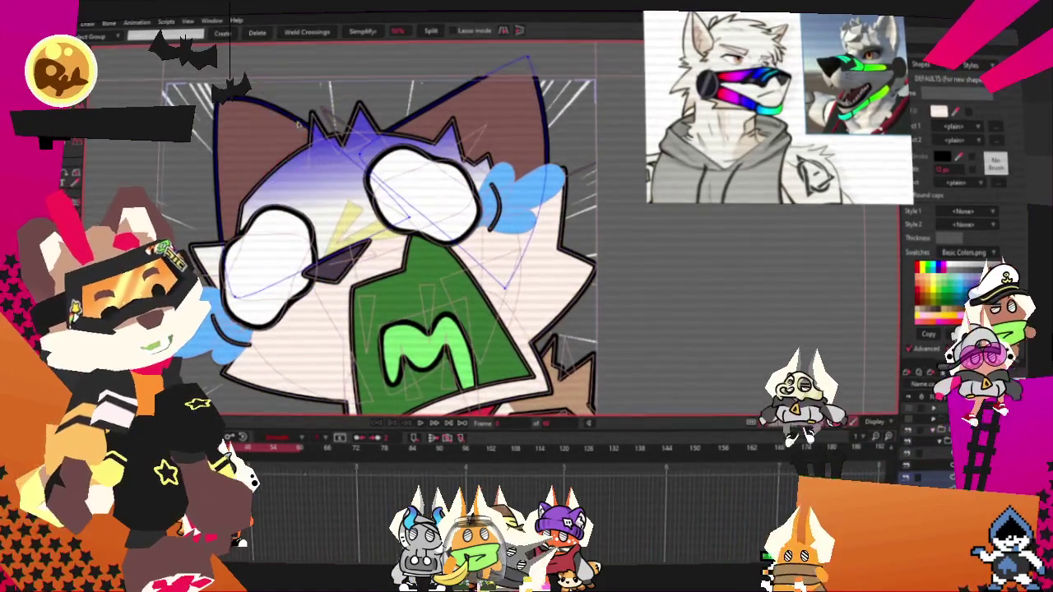
{"action": "key", "text": "q"}
{"action": "scroll", "coordinate": [297, 123], "scroll_direction": "down", "scroll_amount": 1}
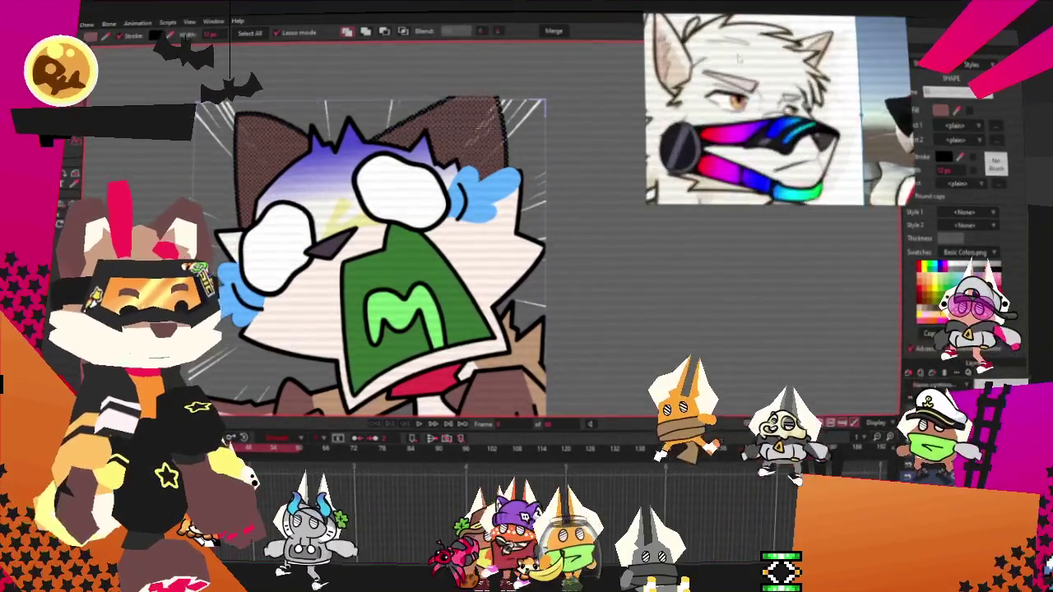
{"action": "key", "text": "space"}
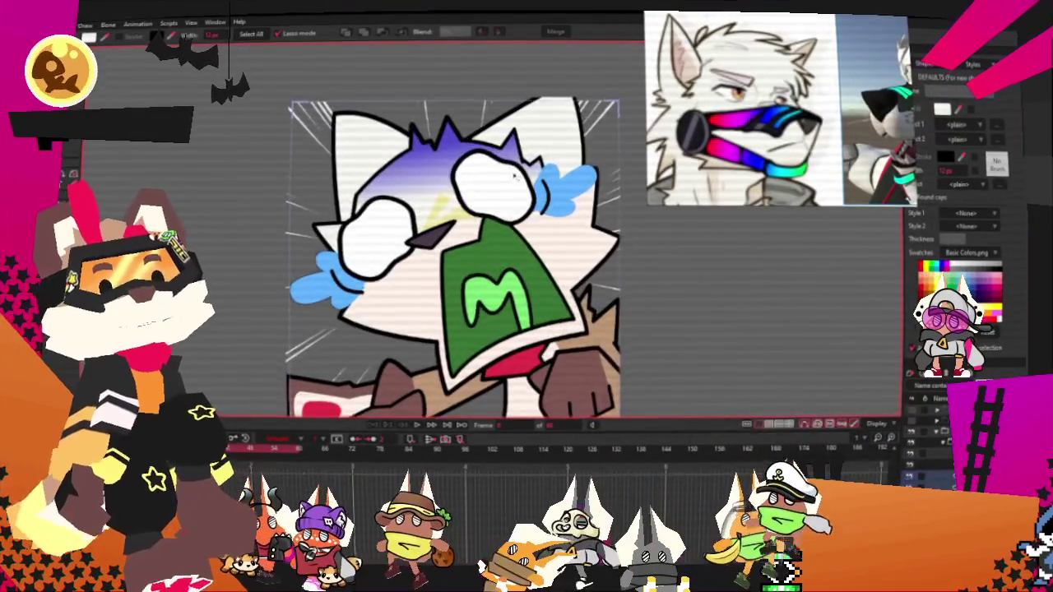
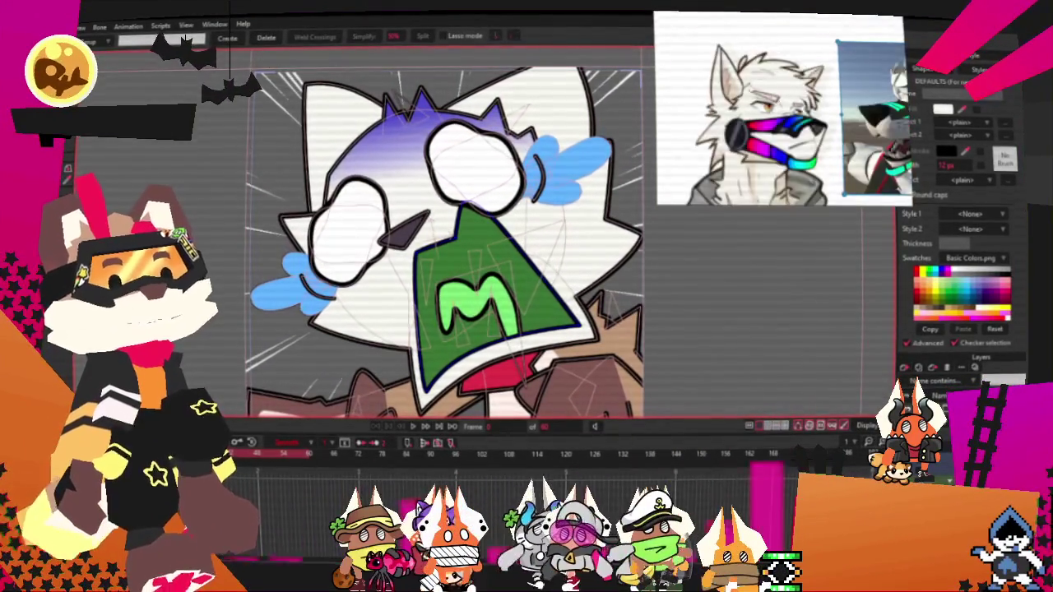
Step: Recolour the green open mouth to a slightly brightened dark red fill
{"action": "scroll", "coordinate": [546, 241], "scroll_direction": "up", "scroll_amount": 2}
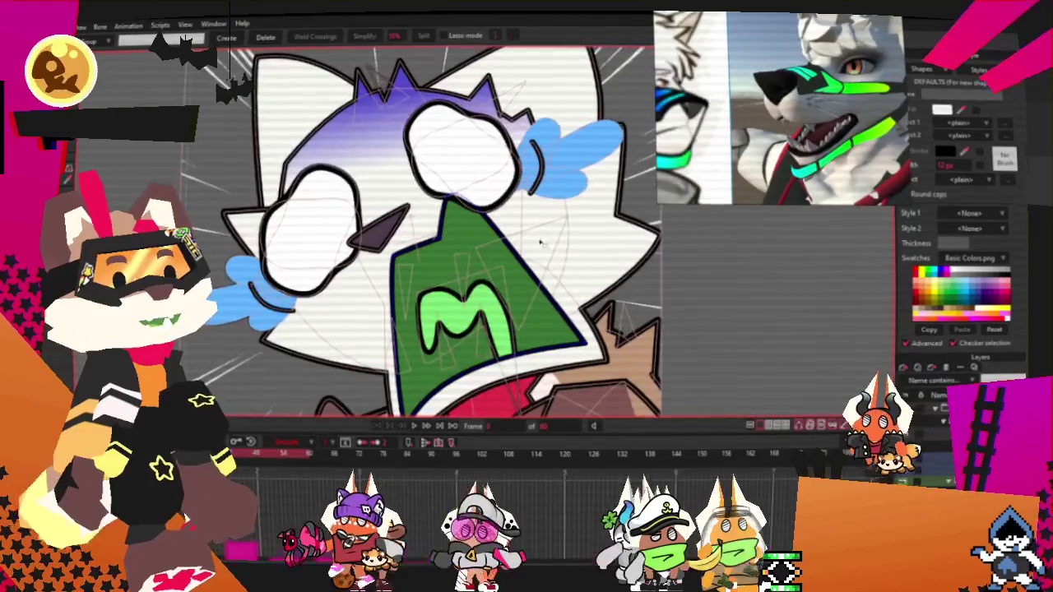
{"action": "key", "text": "g"}
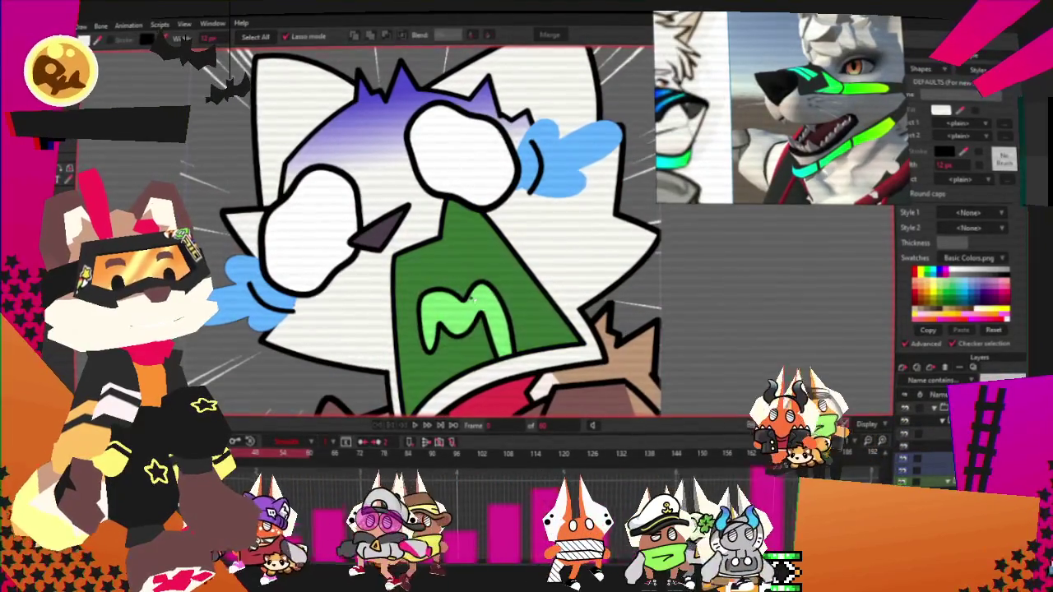
{"action": "left_click", "coordinate": [503, 325]}
{"action": "left_click", "coordinate": [942, 112]}
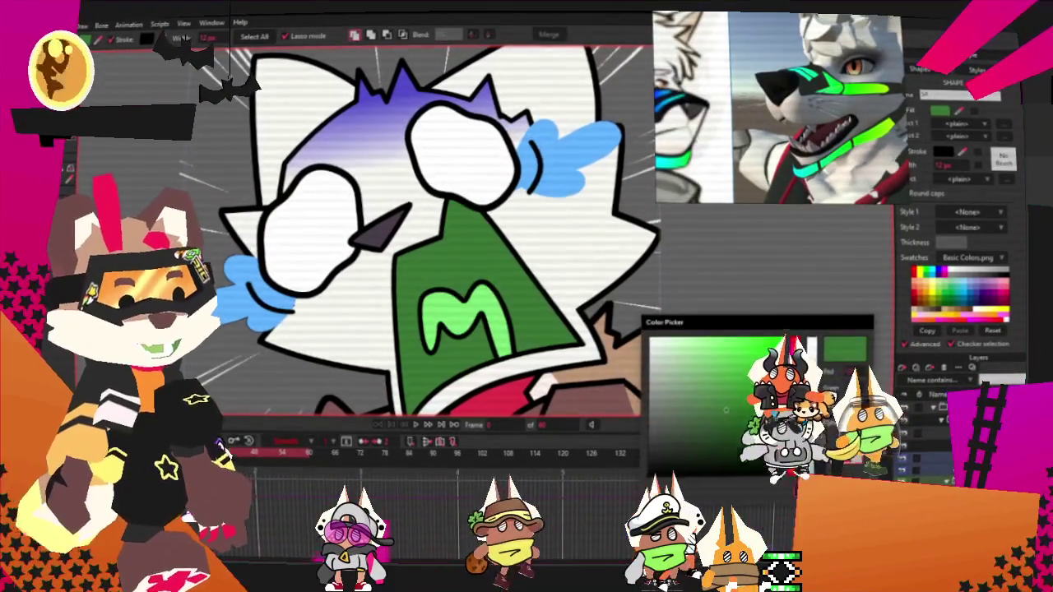
{"action": "left_click", "coordinate": [795, 350]}
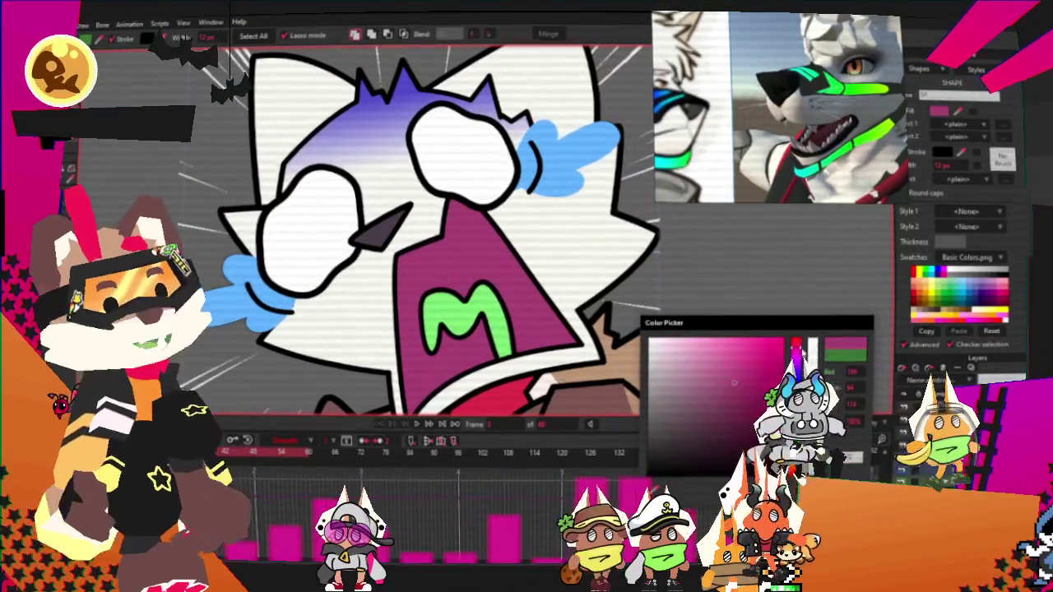
{"action": "left_click_drag", "start_coordinate": [800, 347], "coordinate": [790, 343]}
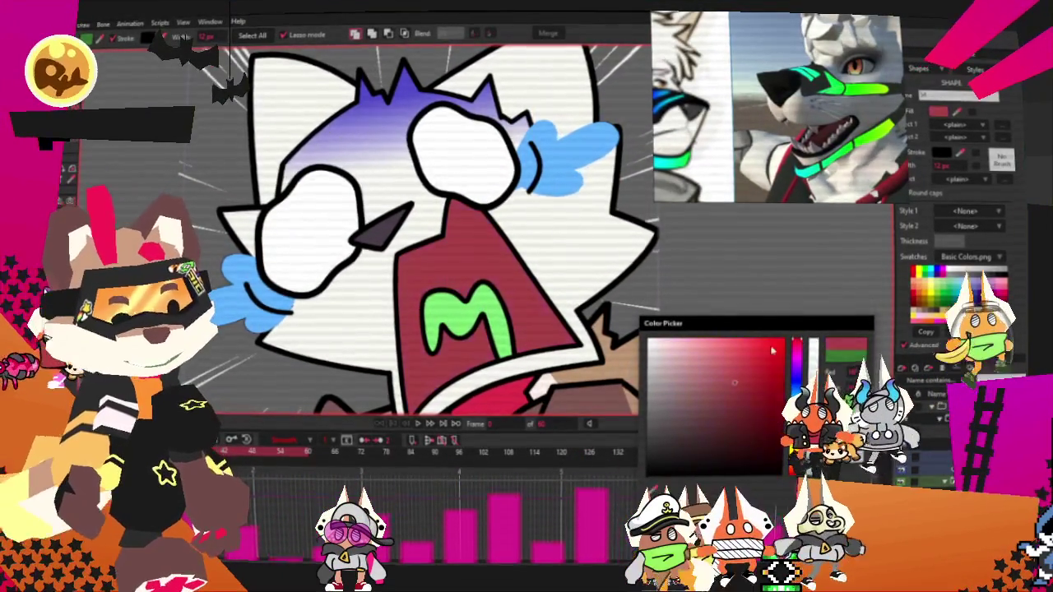
{"action": "left_click_drag", "start_coordinate": [714, 404], "coordinate": [728, 383]}
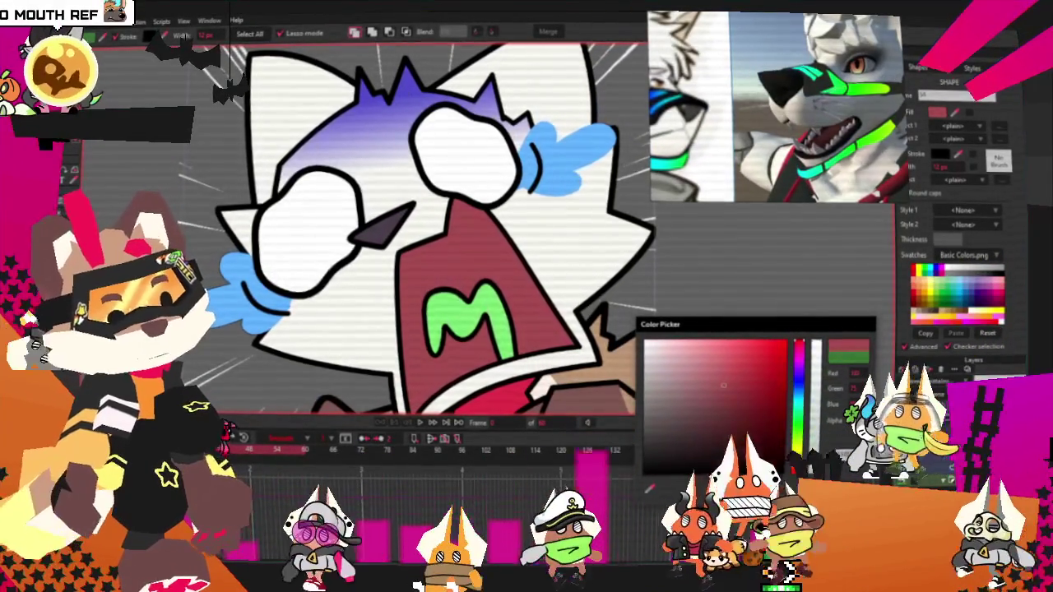
Step: Change the green M inside the mouth to a pink fill
{"action": "left_click", "coordinate": [473, 284]}
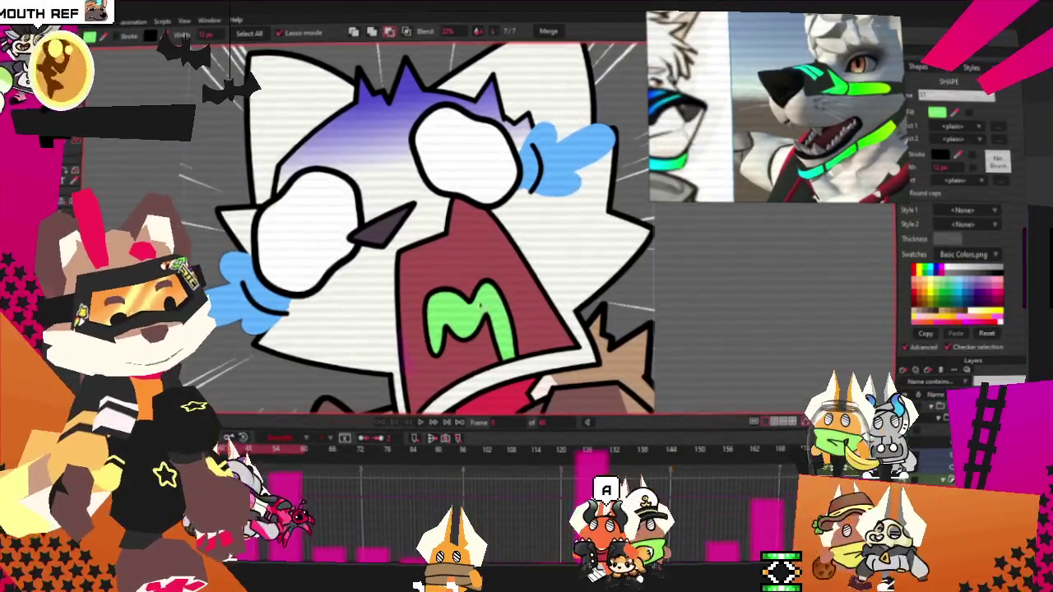
{"action": "left_click", "coordinate": [938, 114]}
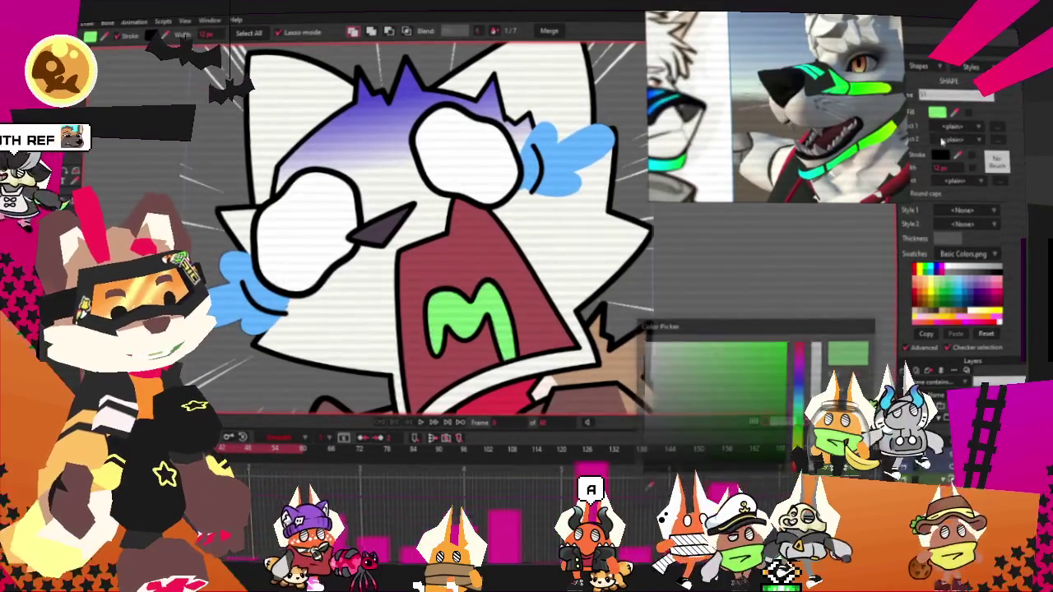
{"action": "left_click", "coordinate": [802, 357]}
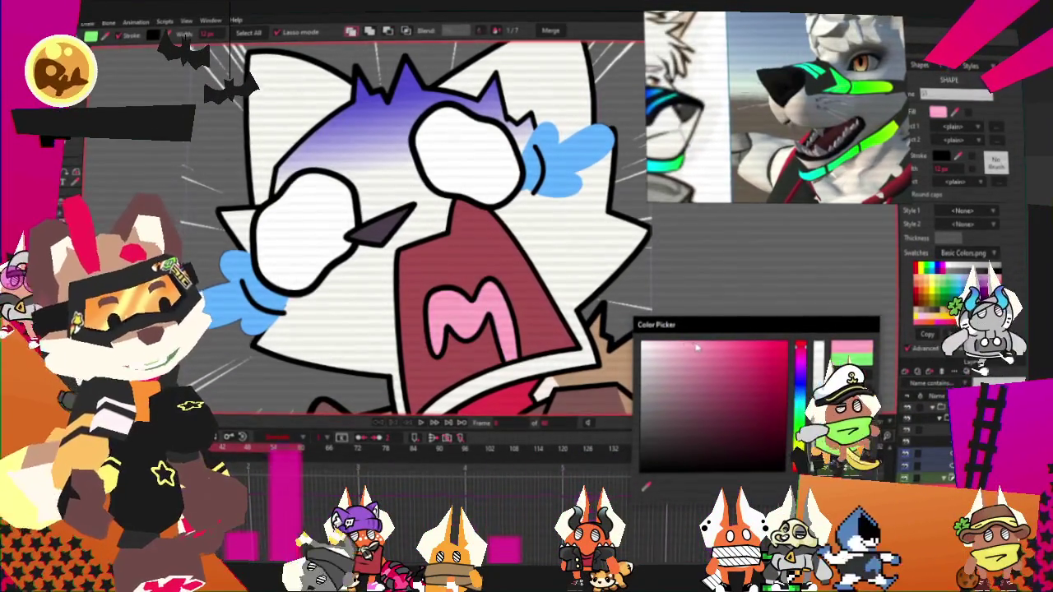
{"action": "left_click", "coordinate": [645, 484]}
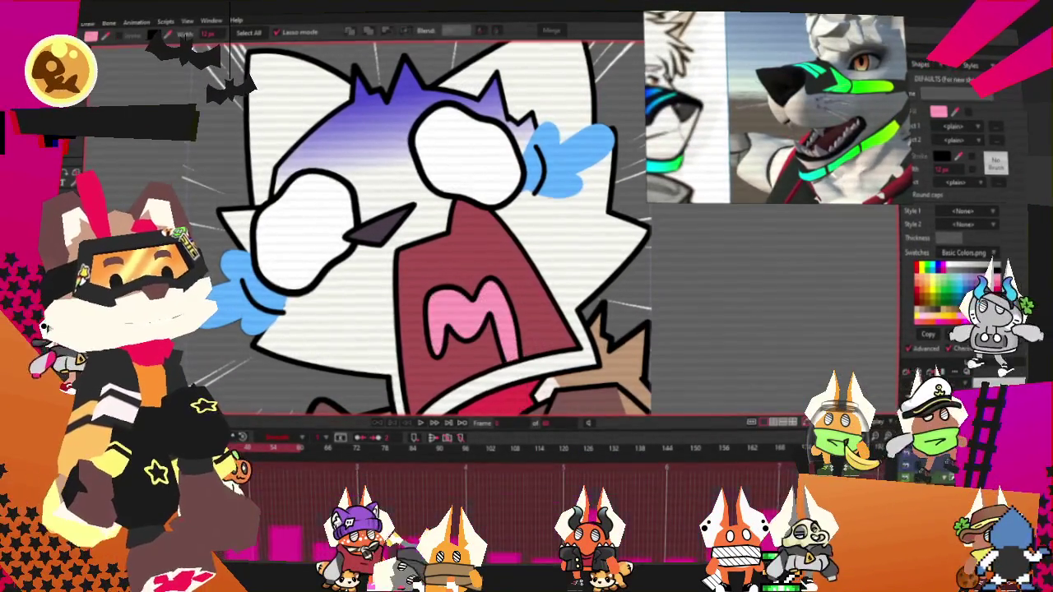
{"action": "scroll", "coordinate": [369, 153], "scroll_direction": "down", "scroll_amount": 3}
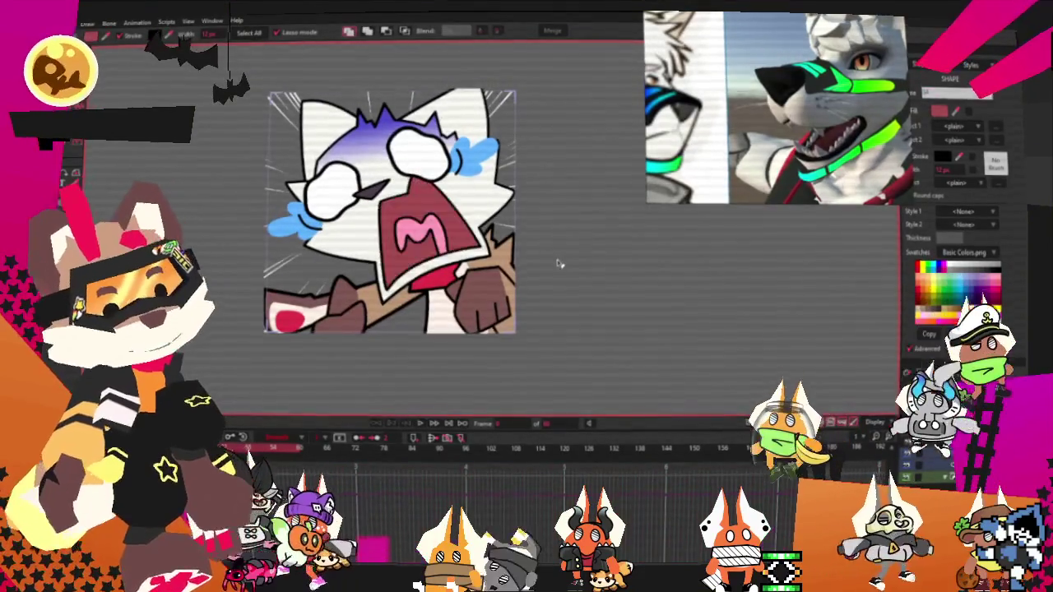
{"action": "scroll", "coordinate": [510, 264], "scroll_direction": "down", "scroll_amount": 2}
{"action": "scroll", "coordinate": [460, 246], "scroll_direction": "up", "scroll_amount": 2}
{"action": "scroll", "coordinate": [461, 247], "scroll_direction": "down", "scroll_amount": 1}
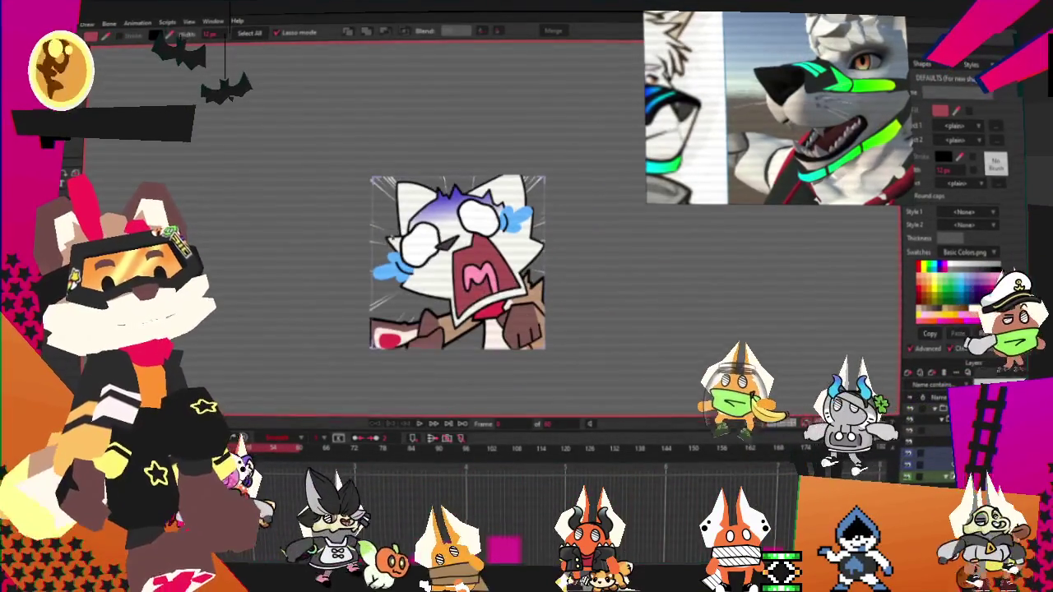
{"action": "scroll", "coordinate": [559, 325], "scroll_direction": "up", "scroll_amount": 2}
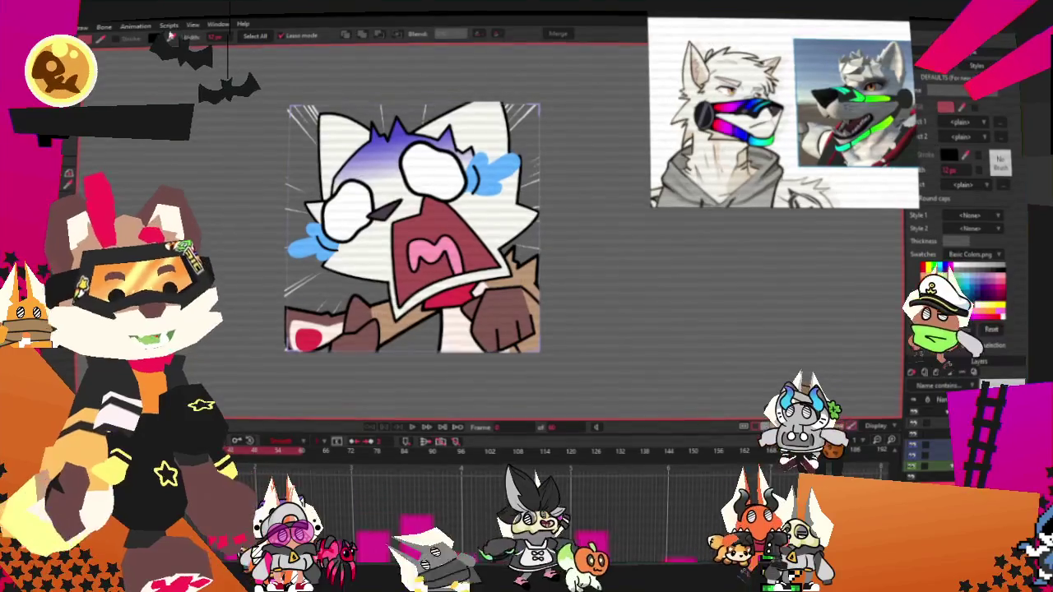
{"action": "scroll", "coordinate": [282, 236], "scroll_direction": "up", "scroll_amount": 2}
{"action": "scroll", "coordinate": [282, 236], "scroll_direction": "up", "scroll_amount": 2}
{"action": "scroll", "coordinate": [283, 236], "scroll_direction": "up", "scroll_amount": 2}
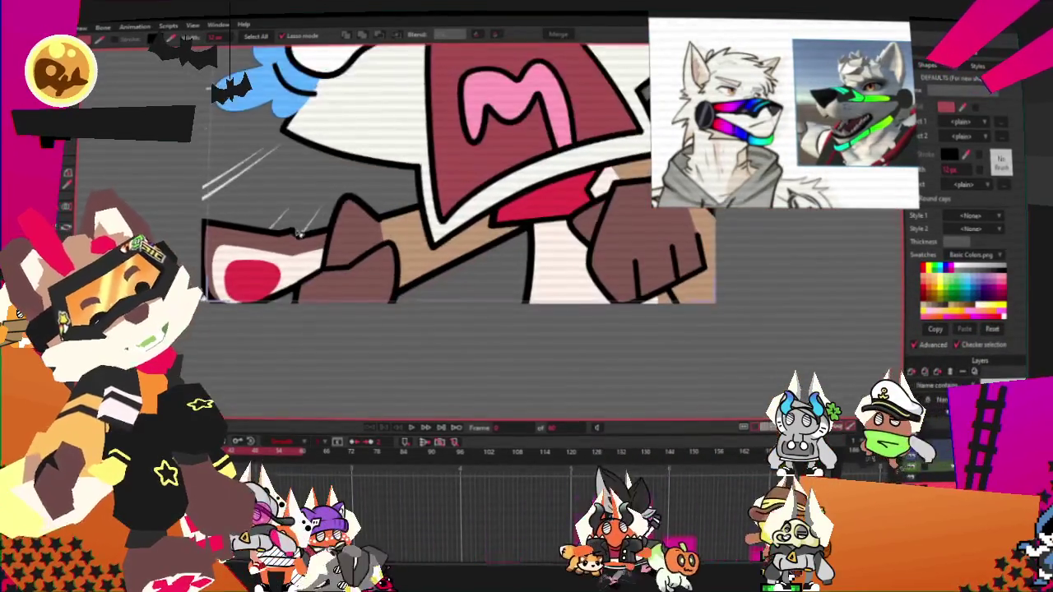
{"action": "scroll", "coordinate": [282, 236], "scroll_direction": "up", "scroll_amount": 2}
{"action": "scroll", "coordinate": [296, 235], "scroll_direction": "up", "scroll_amount": 2}
{"action": "scroll", "coordinate": [313, 234], "scroll_direction": "up", "scroll_amount": 2}
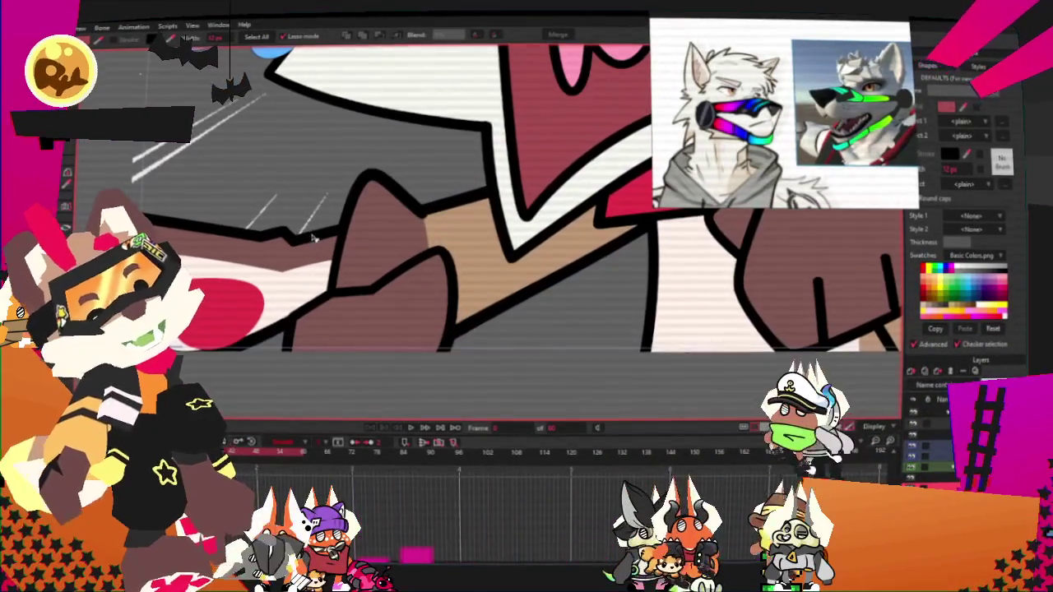
{"action": "scroll", "coordinate": [313, 237], "scroll_direction": "down", "scroll_amount": 5}
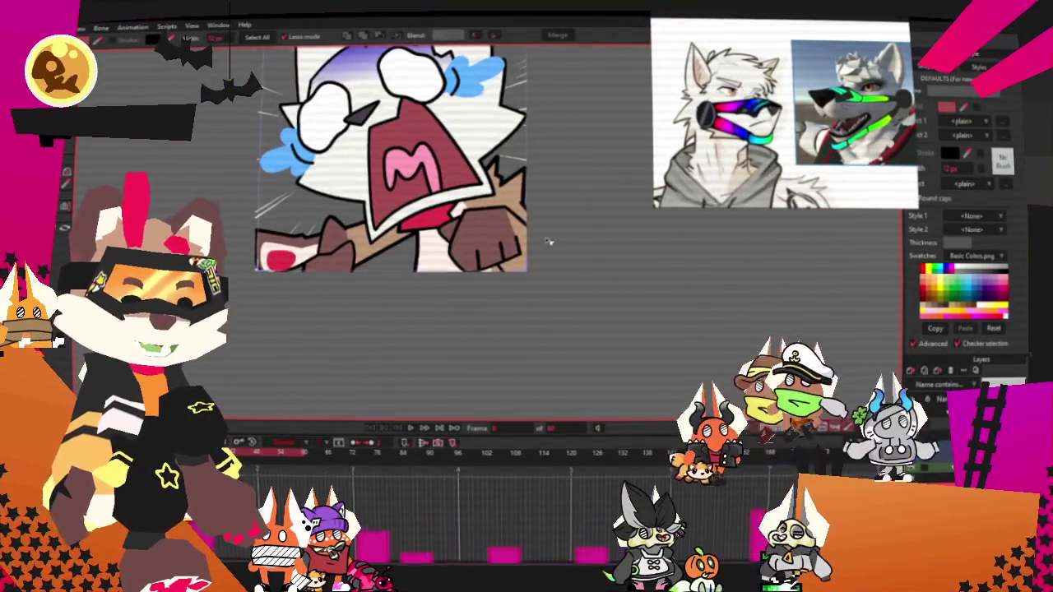
{"action": "scroll", "coordinate": [543, 237], "scroll_direction": "up", "scroll_amount": 4}
{"action": "scroll", "coordinate": [542, 237], "scroll_direction": "down", "scroll_amount": 2}
{"action": "scroll", "coordinate": [546, 246], "scroll_direction": "down", "scroll_amount": 2}
{"action": "scroll", "coordinate": [545, 247], "scroll_direction": "down", "scroll_amount": 2}
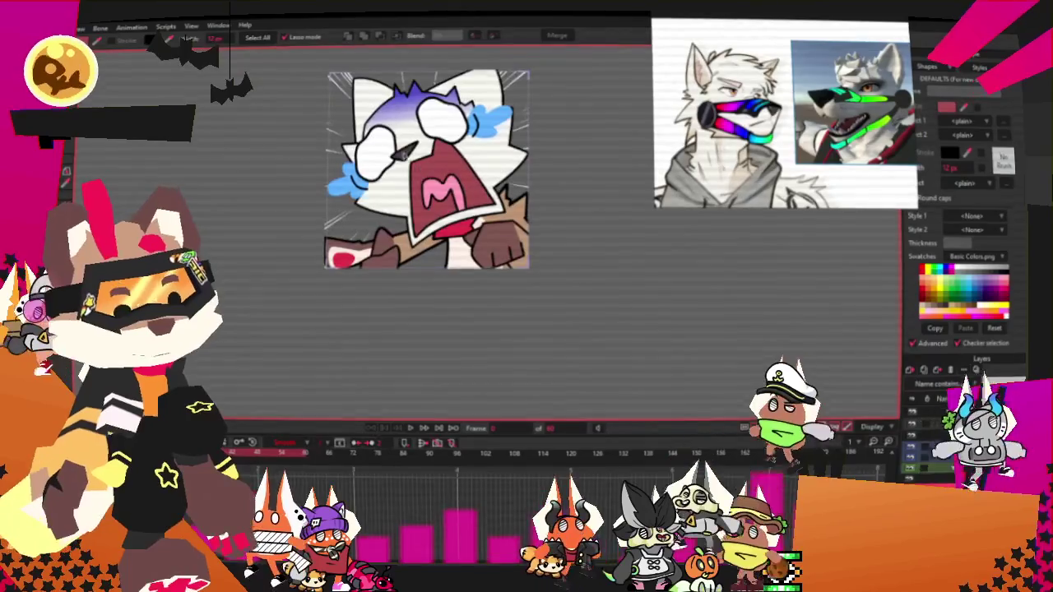
{"action": "scroll", "coordinate": [353, 111], "scroll_direction": "up", "scroll_amount": 3}
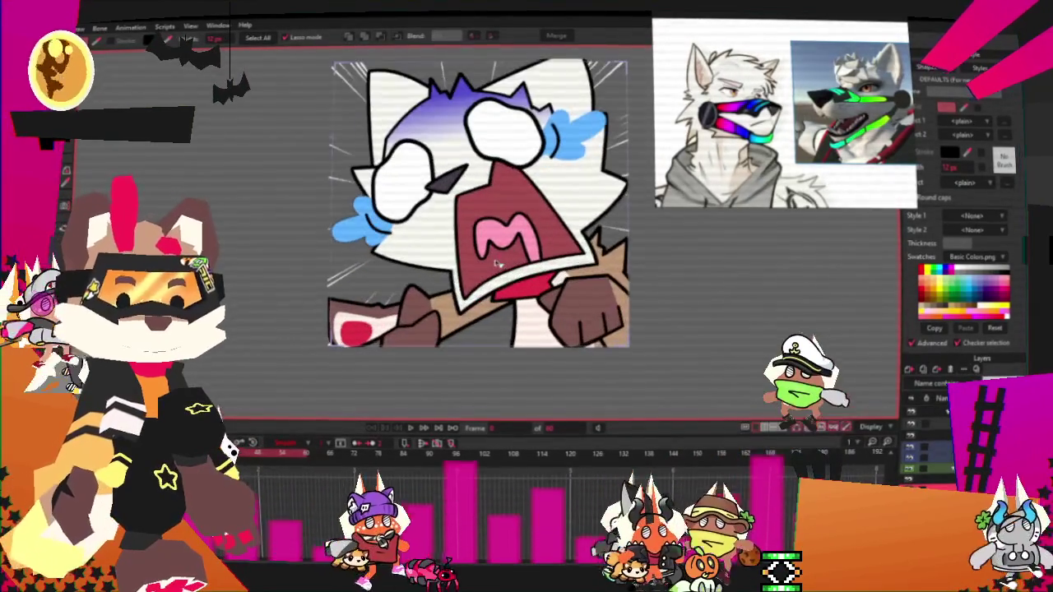
{"action": "scroll", "coordinate": [540, 272], "scroll_direction": "up", "scroll_amount": 2}
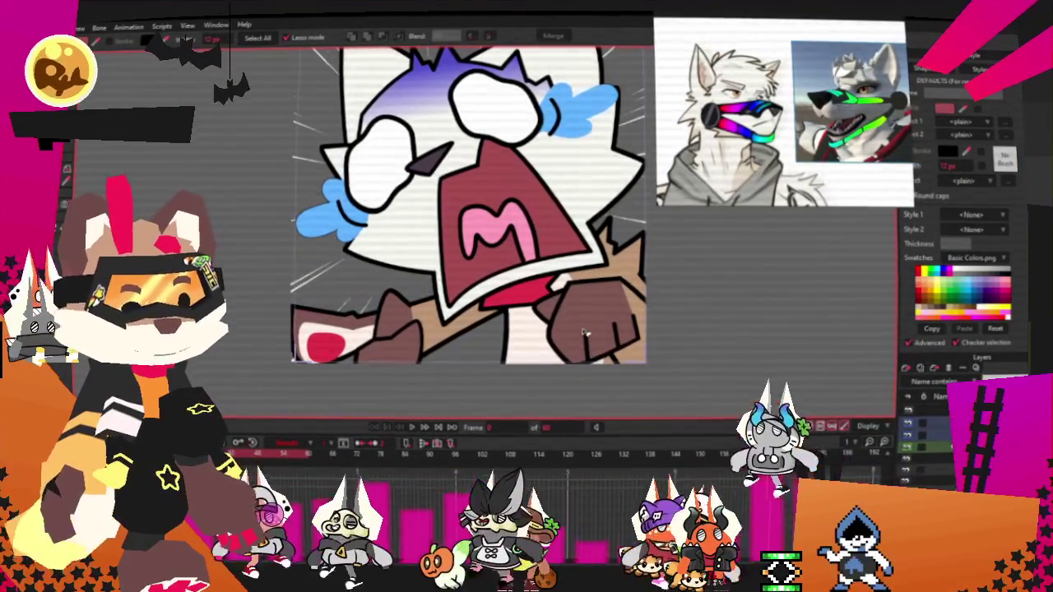
Step: Lasso-select the brown paw shape beside the mouth and zoom around to inspect it
{"action": "scroll", "coordinate": [582, 335], "scroll_direction": "up", "scroll_amount": 3}
{"action": "mouse_move", "coordinate": [600, 305]}
{"action": "left_mouse_down"}
{"action": "mouse_move", "coordinate": [548, 313]}
{"action": "mouse_move", "coordinate": [576, 309]}
{"action": "left_mouse_up"}
{"action": "scroll", "coordinate": [603, 303], "scroll_direction": "down", "scroll_amount": 4}
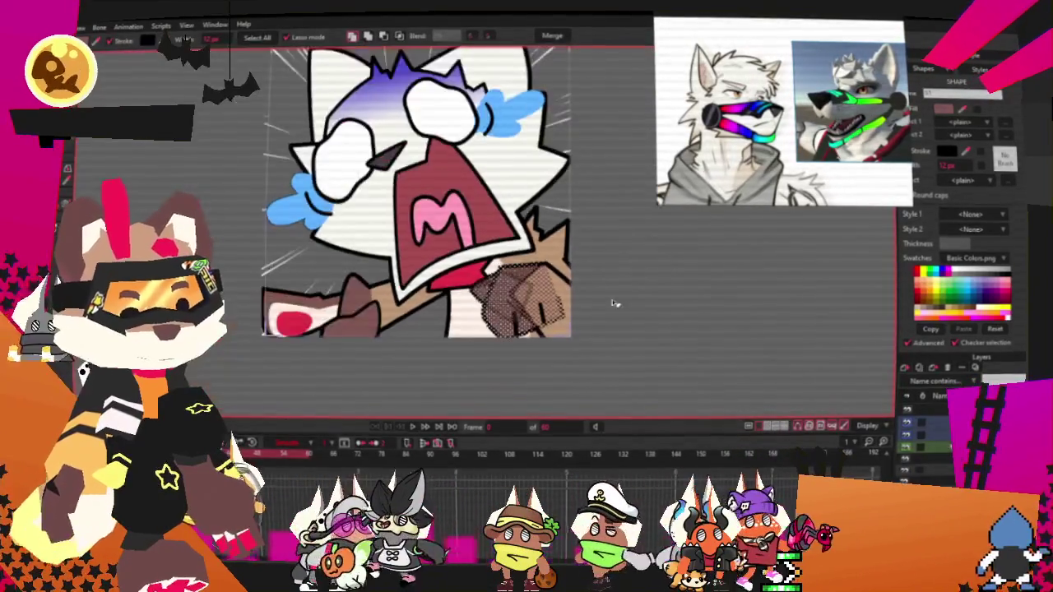
{"action": "scroll", "coordinate": [603, 302], "scroll_direction": "up", "scroll_amount": 3}
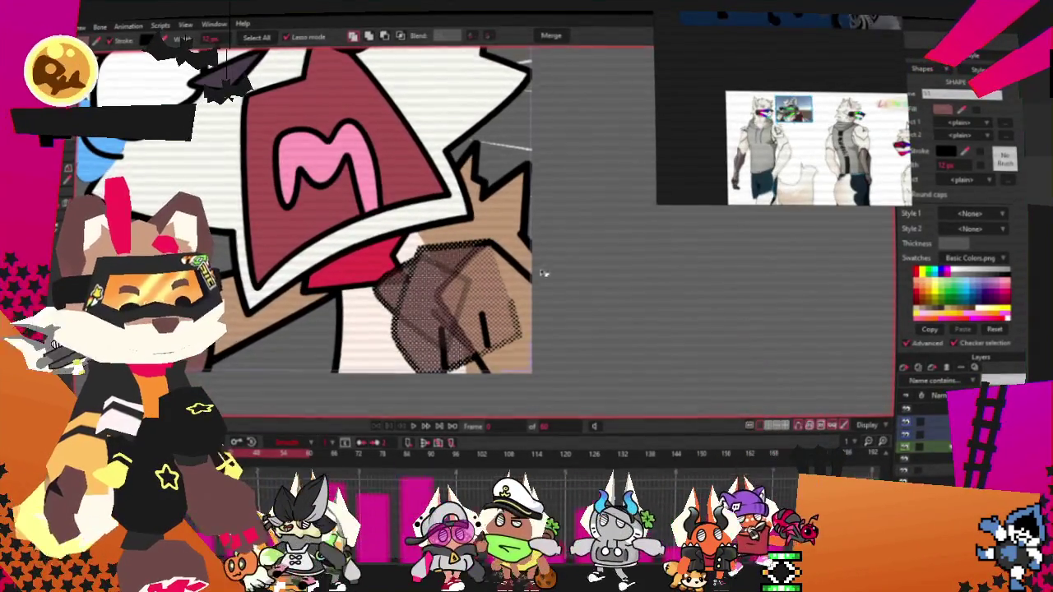
{"action": "scroll", "coordinate": [560, 268], "scroll_direction": "up", "scroll_amount": 2}
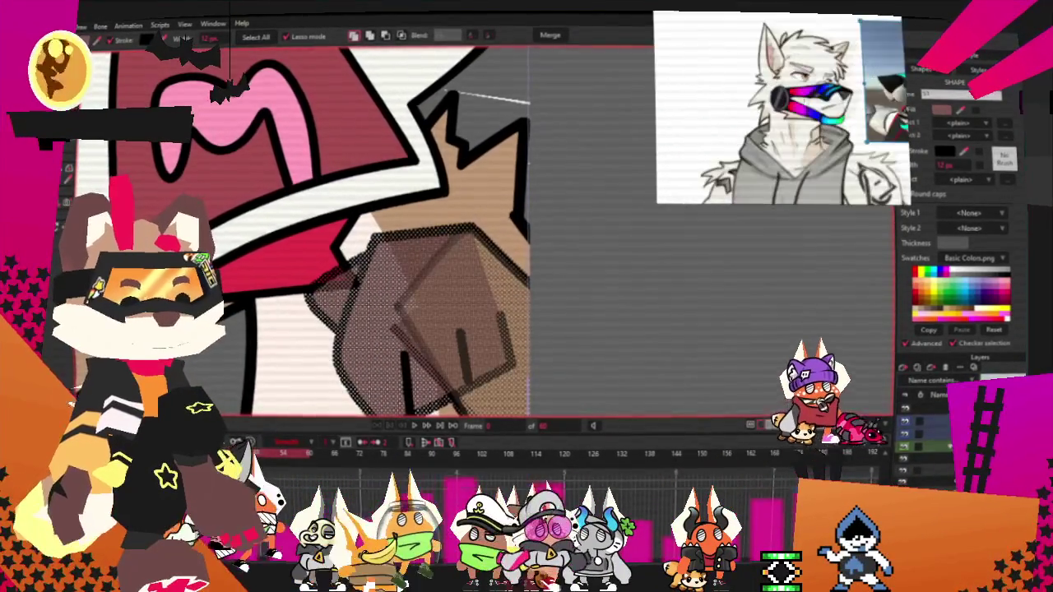
{"action": "scroll", "coordinate": [527, 272], "scroll_direction": "down", "scroll_amount": 3}
{"action": "scroll", "coordinate": [527, 272], "scroll_direction": "up", "scroll_amount": 1}
{"action": "scroll", "coordinate": [526, 271], "scroll_direction": "up", "scroll_amount": 2}
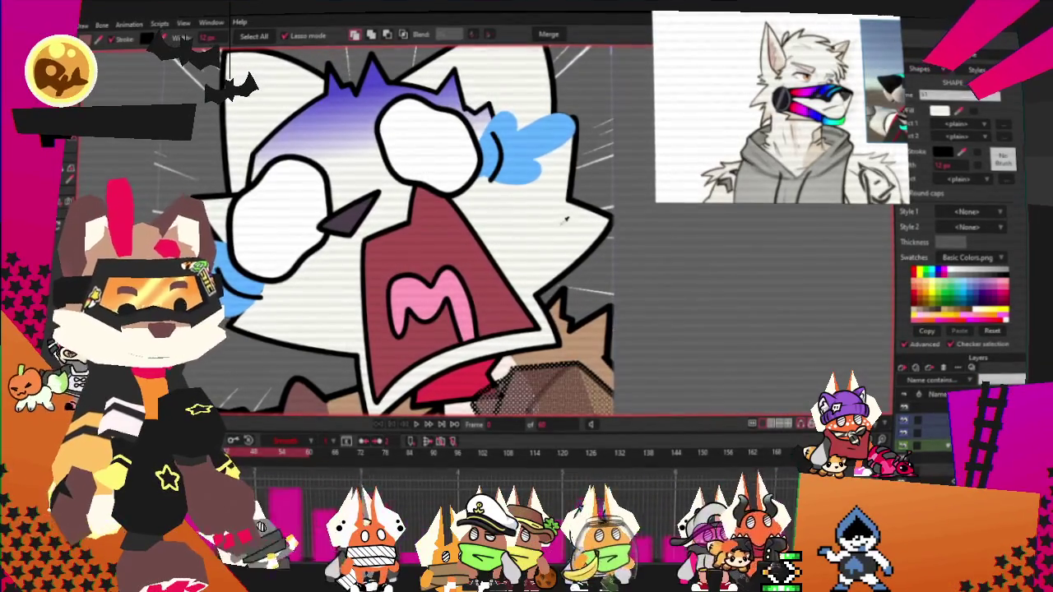
{"action": "scroll", "coordinate": [564, 219], "scroll_direction": "down", "scroll_amount": 2}
{"action": "scroll", "coordinate": [564, 219], "scroll_direction": "up", "scroll_amount": 1}
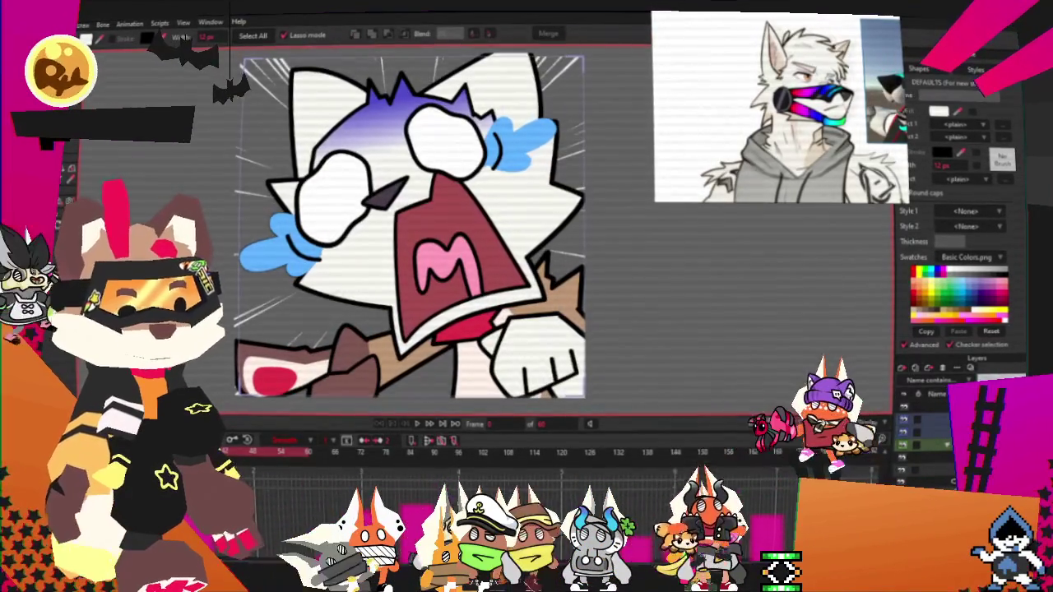
{"action": "scroll", "coordinate": [586, 314], "scroll_direction": "up", "scroll_amount": 2}
{"action": "scroll", "coordinate": [530, 315], "scroll_direction": "down", "scroll_amount": 2}
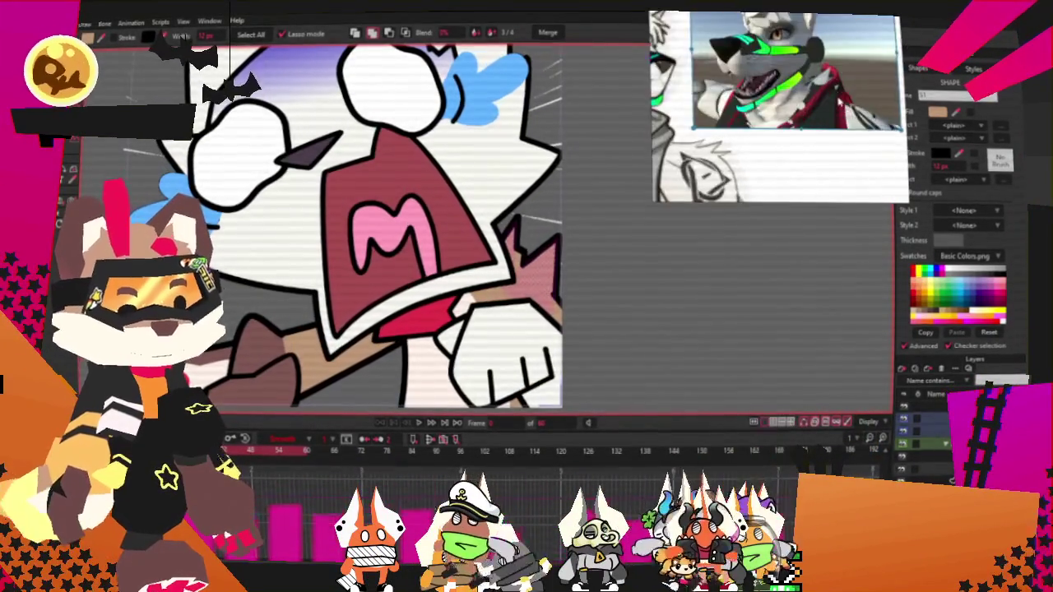
{"action": "scroll", "coordinate": [564, 292], "scroll_direction": "up", "scroll_amount": 2}
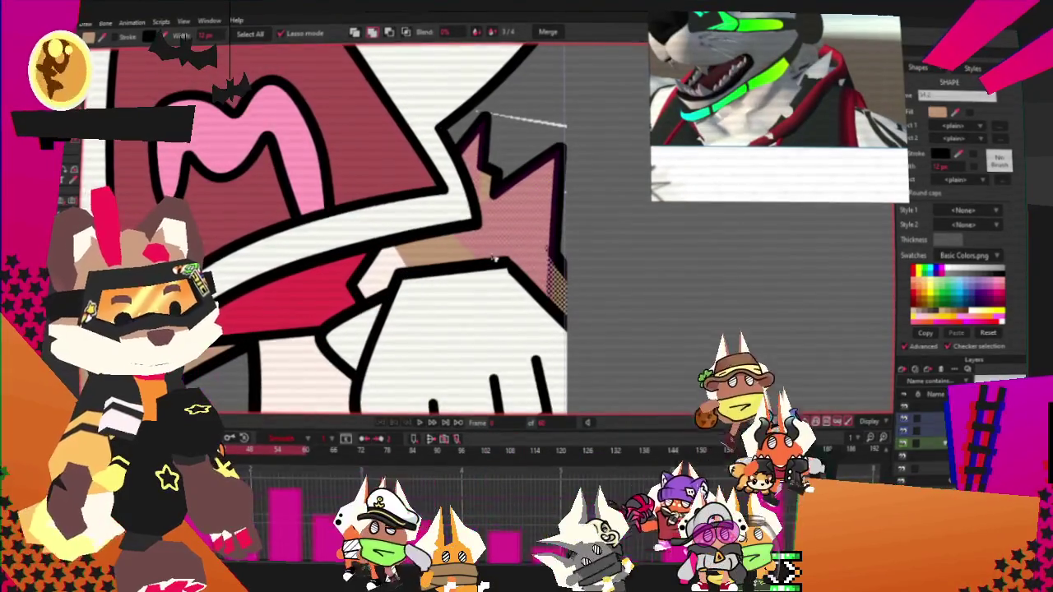
{"action": "scroll", "coordinate": [509, 264], "scroll_direction": "down", "scroll_amount": 1}
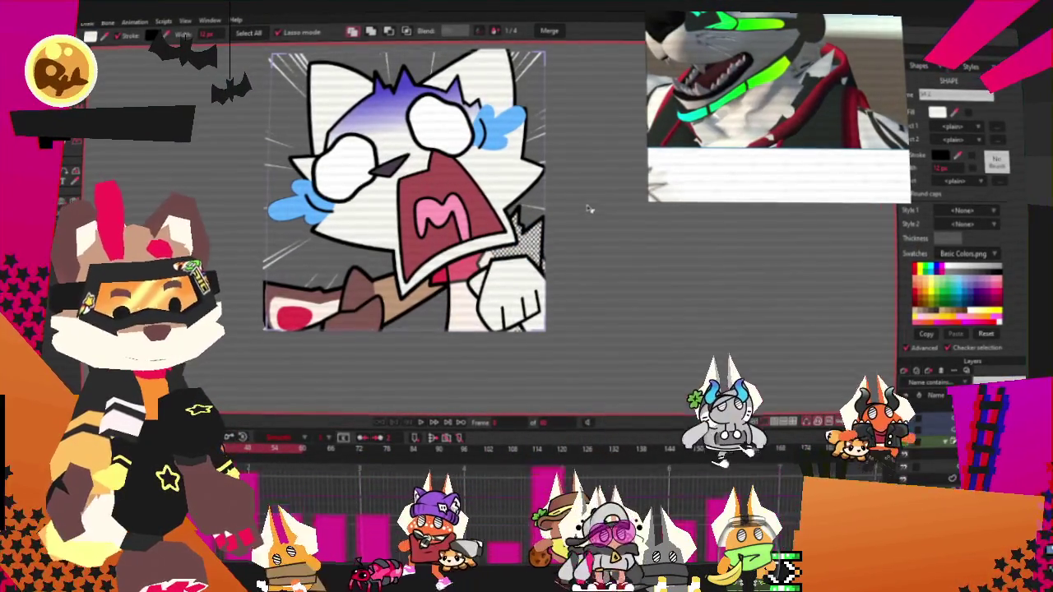
{"action": "scroll", "coordinate": [574, 199], "scroll_direction": "up", "scroll_amount": 2}
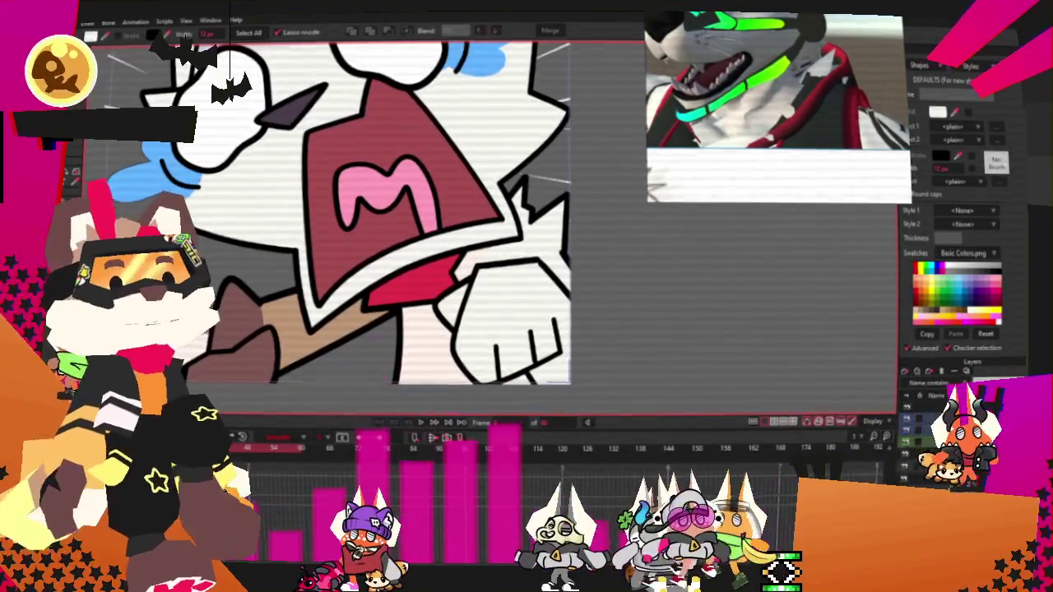
Step: Delete the red shape beneath the M mouth
{"action": "key", "text": "g"}
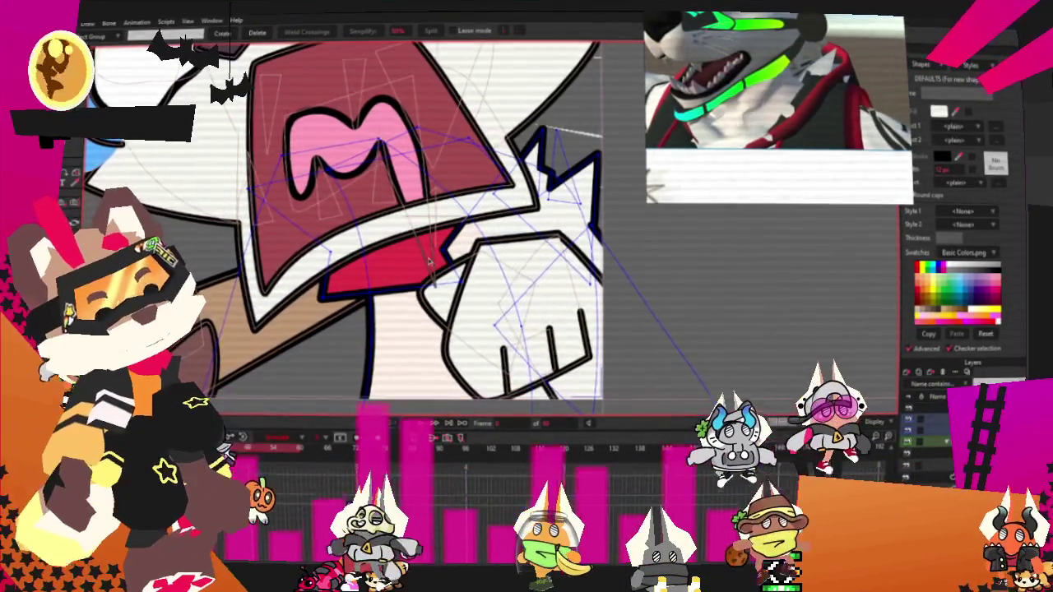
{"action": "key", "text": "Delete"}
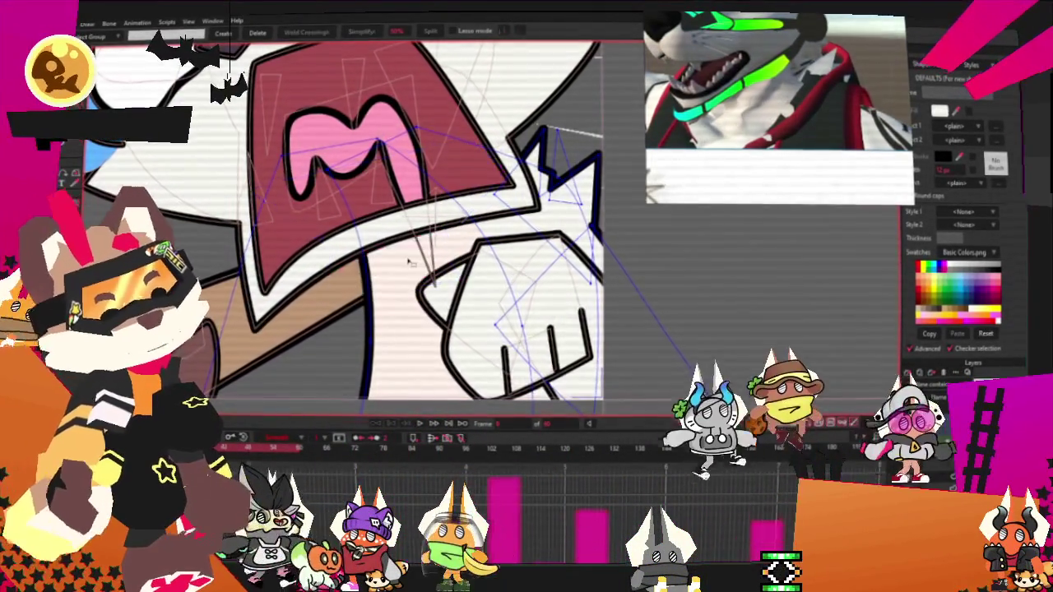
{"action": "key", "text": "g"}
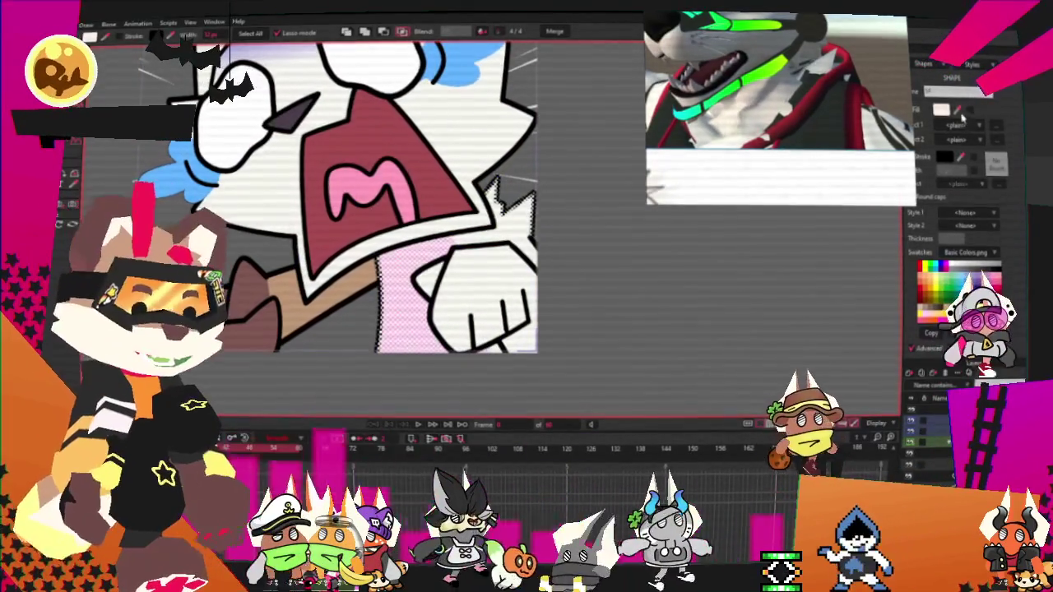
Step: Give the cat's shirt a deep dark grey fill
{"action": "left_click", "coordinate": [966, 112]}
{"action": "left_click", "coordinate": [680, 405]}
{"action": "left_click_drag", "start_coordinate": [681, 405], "coordinate": [638, 445]}
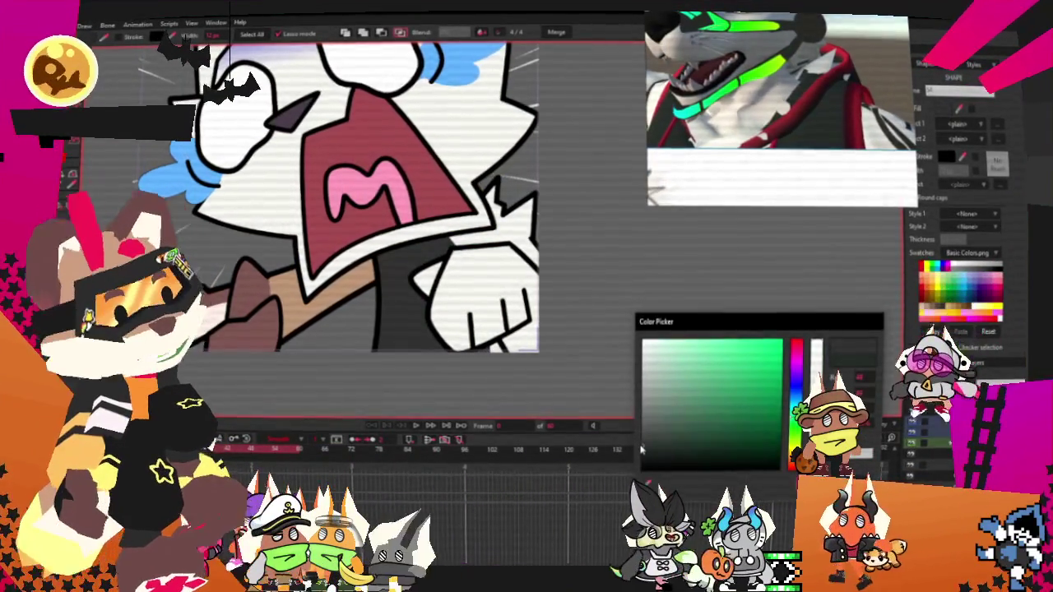
{"action": "left_click", "coordinate": [633, 448]}
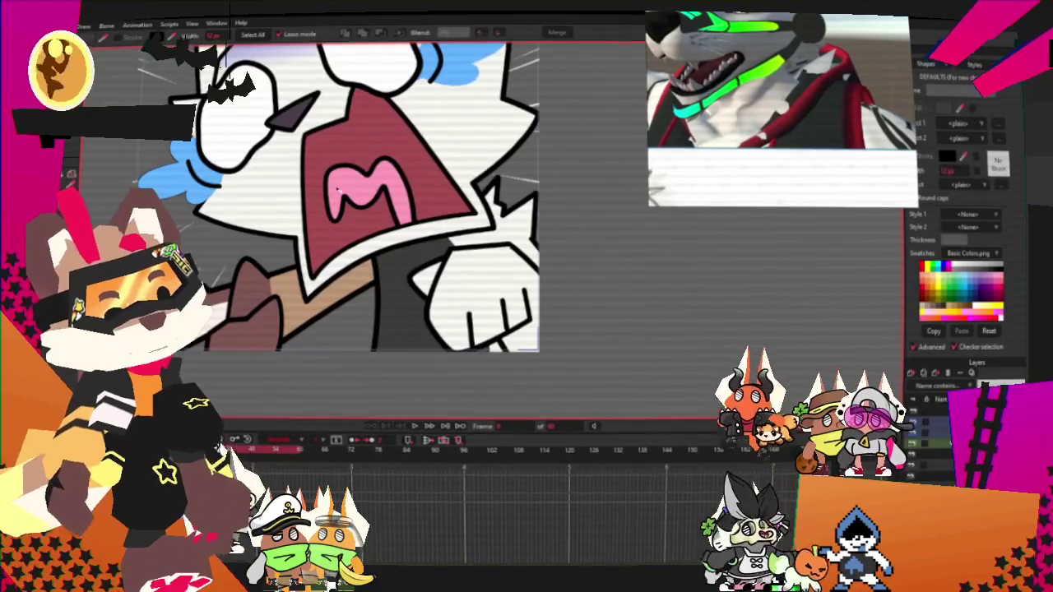
{"action": "left_click", "coordinate": [415, 279]}
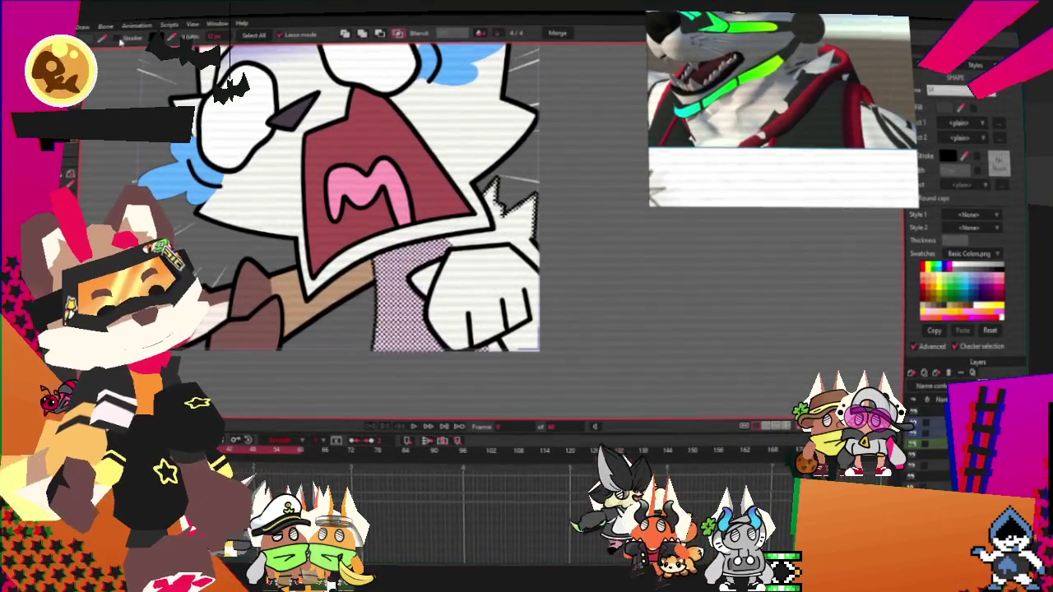
{"action": "key", "text": "t"}
{"action": "scroll", "coordinate": [354, 169], "scroll_direction": "up", "scroll_amount": 2}
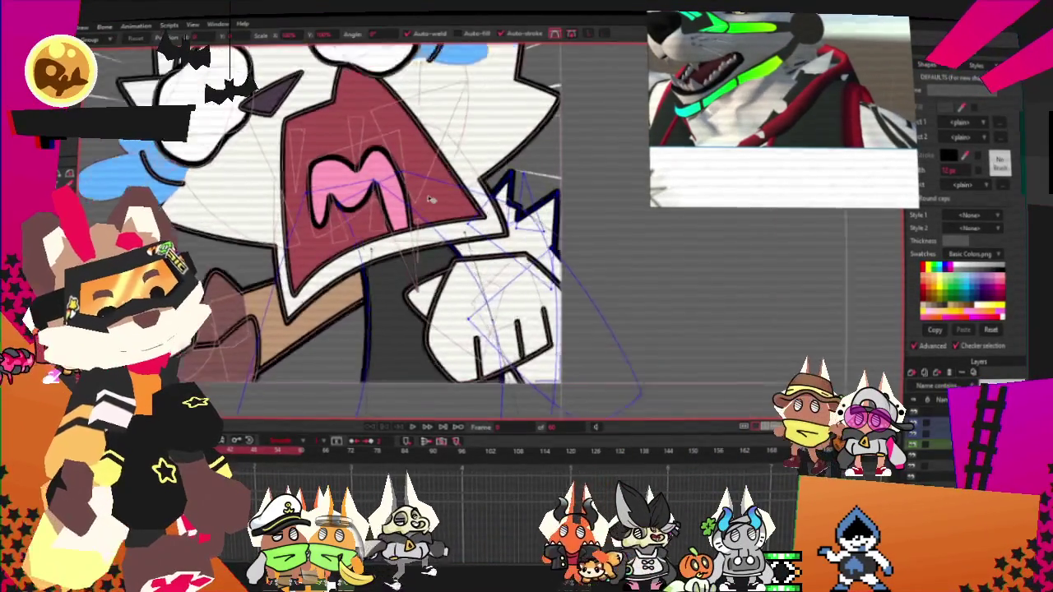
Step: Pull an outline point up-right, then fill the small shape above the paw red
{"action": "mouse_move", "coordinate": [356, 169]}
{"action": "left_mouse_down"}
{"action": "mouse_move", "coordinate": [640, 109]}
{"action": "mouse_move", "coordinate": [601, 394]}
{"action": "left_mouse_up"}
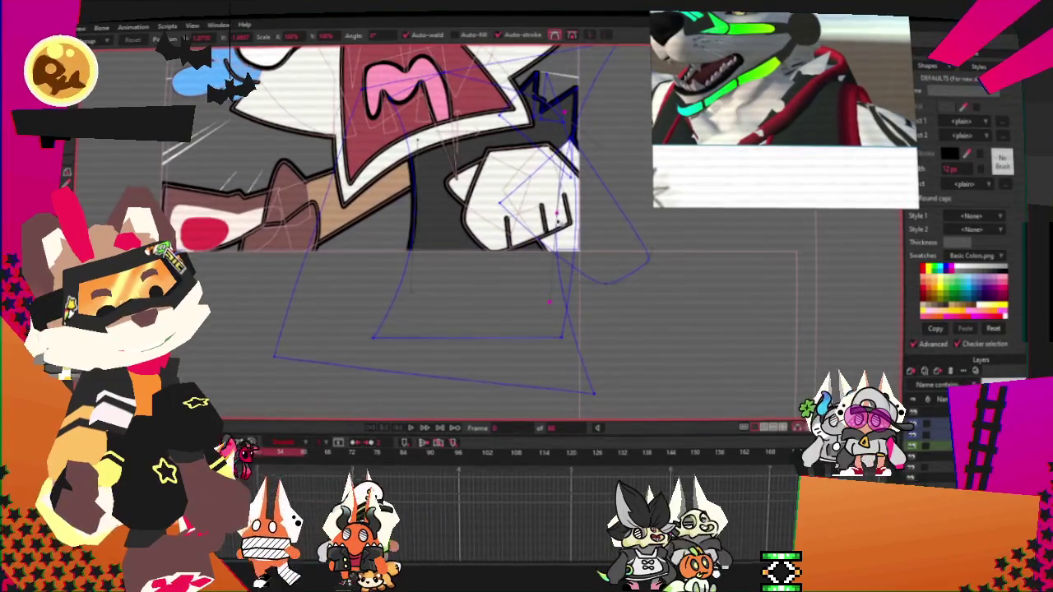
{"action": "scroll", "coordinate": [562, 158], "scroll_direction": "up", "scroll_amount": 3}
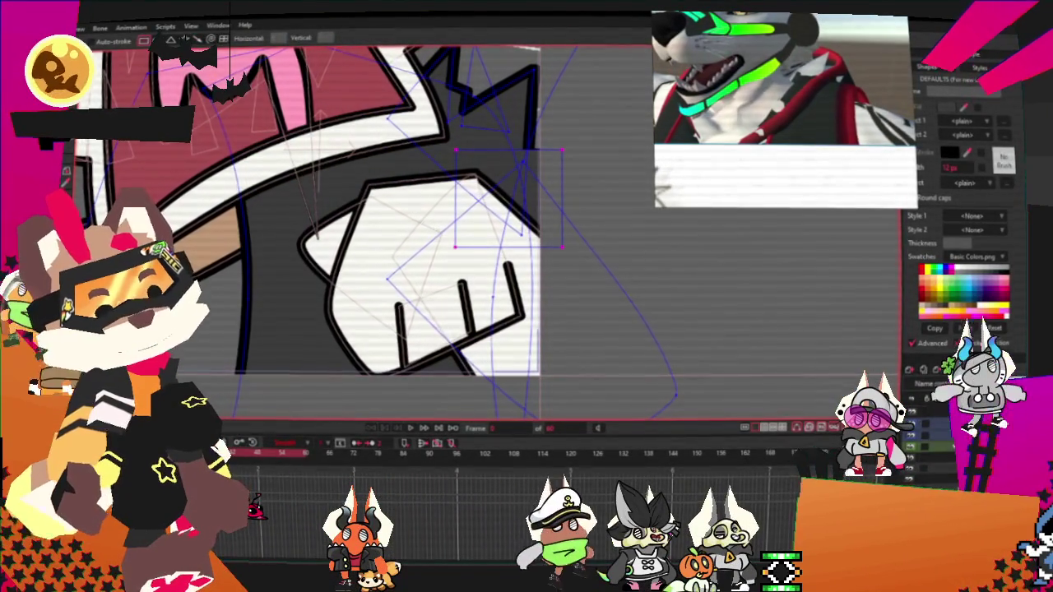
{"action": "key", "text": "g"}
{"action": "left_click", "coordinate": [517, 182]}
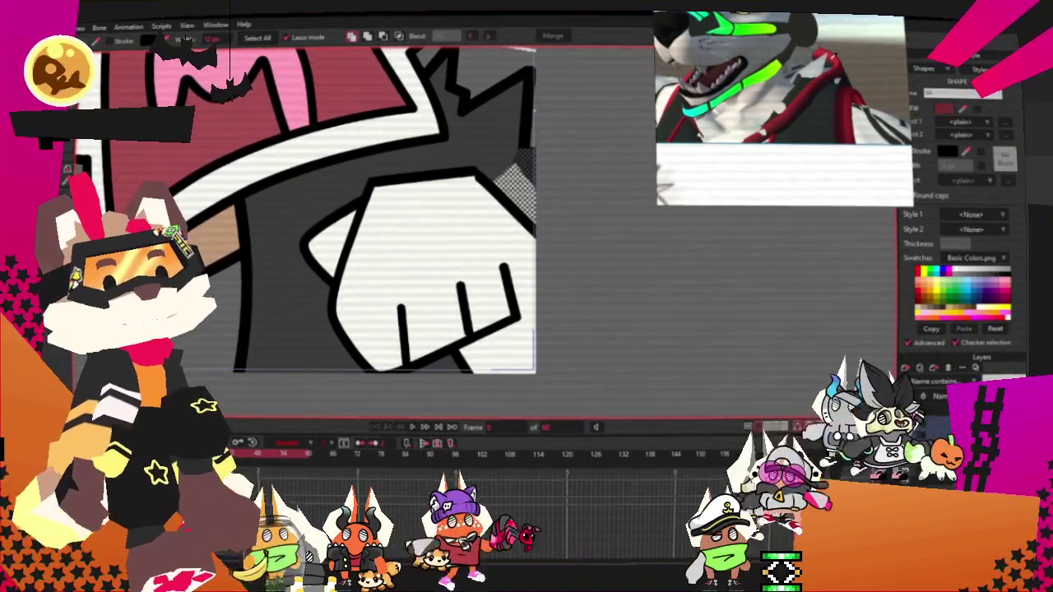
{"action": "left_click", "coordinate": [921, 273]}
Step: Round off the curve of the red shape beside the paw
{"action": "key", "text": "ctrl+d"}
{"action": "key", "text": "t"}
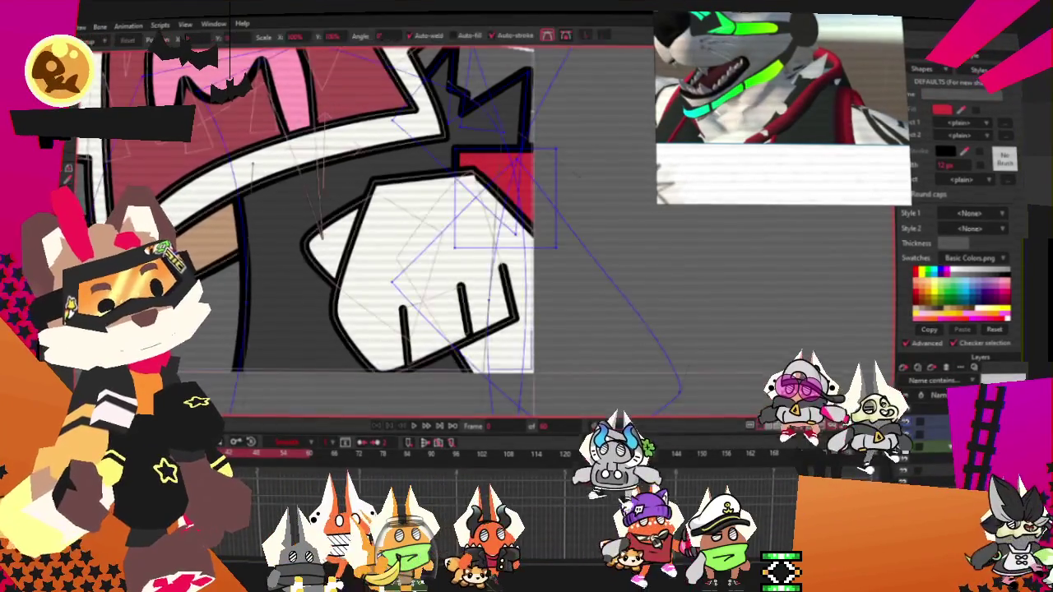
{"action": "scroll", "coordinate": [329, 247], "scroll_direction": "up", "scroll_amount": 2}
{"action": "key", "text": "c"}
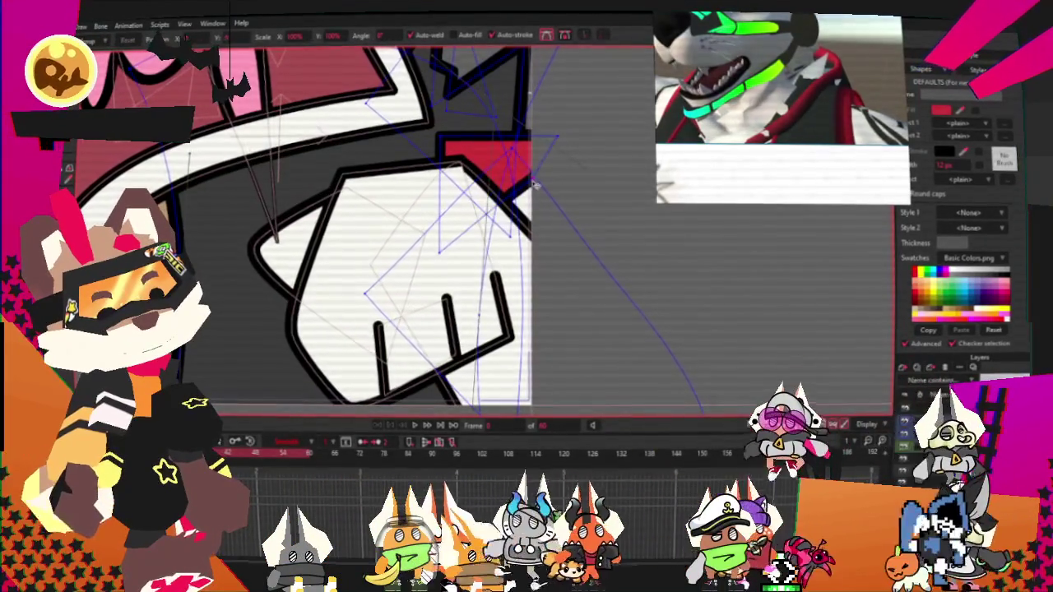
{"action": "scroll", "coordinate": [591, 181], "scroll_direction": "up", "scroll_amount": 1}
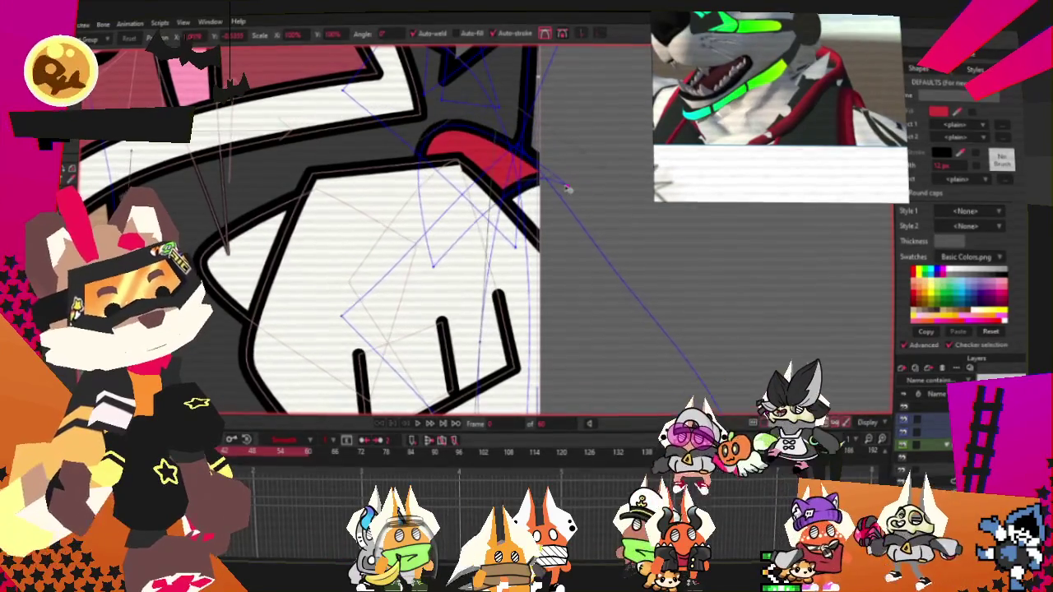
{"action": "left_click_drag", "start_coordinate": [430, 138], "coordinate": [520, 191]}
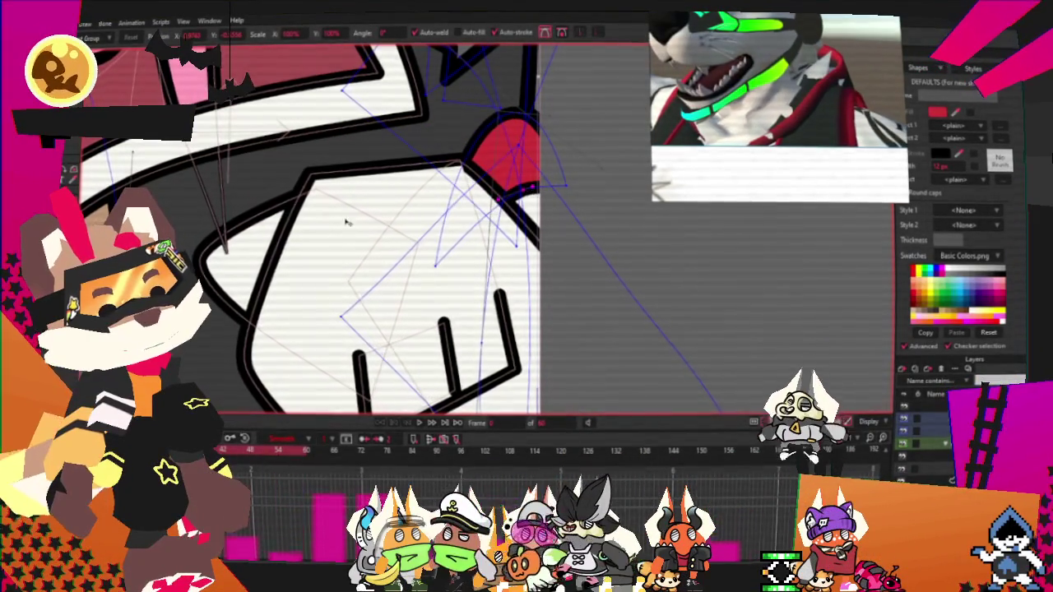
Step: Step to another animation frame and zoom in around the mouth
{"action": "key", "text": "a"}
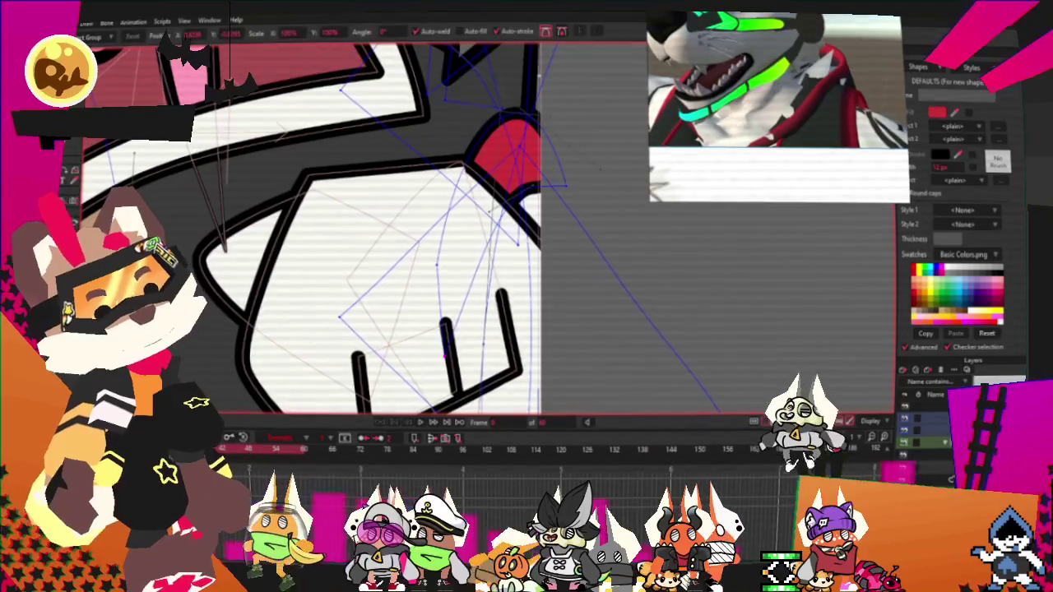
{"action": "scroll", "coordinate": [550, 213], "scroll_direction": "up", "scroll_amount": 2}
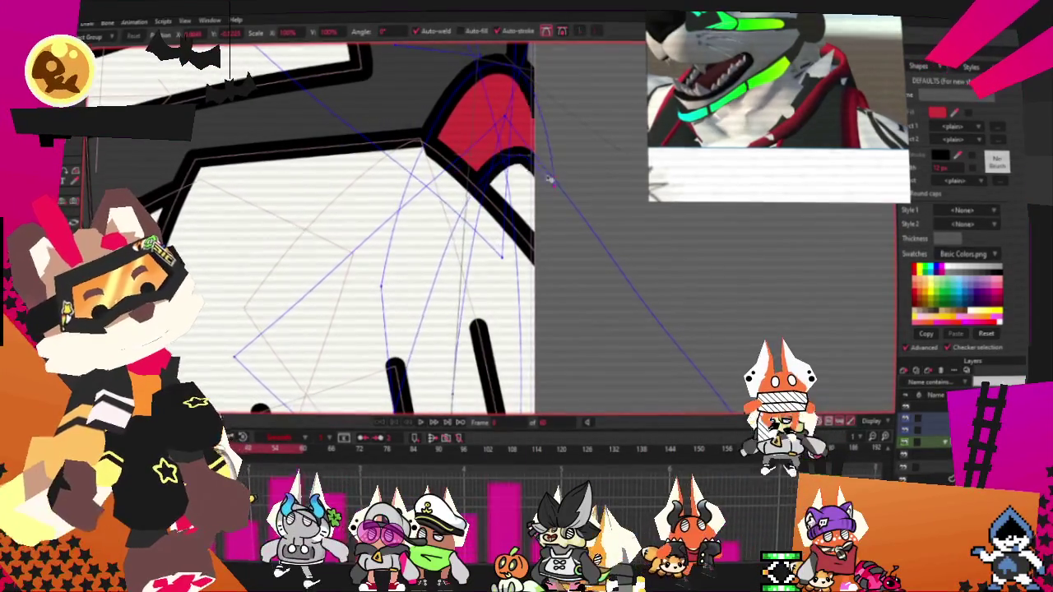
{"action": "scroll", "coordinate": [549, 164], "scroll_direction": "up", "scroll_amount": 2}
{"action": "scroll", "coordinate": [531, 115], "scroll_direction": "down", "scroll_amount": 3}
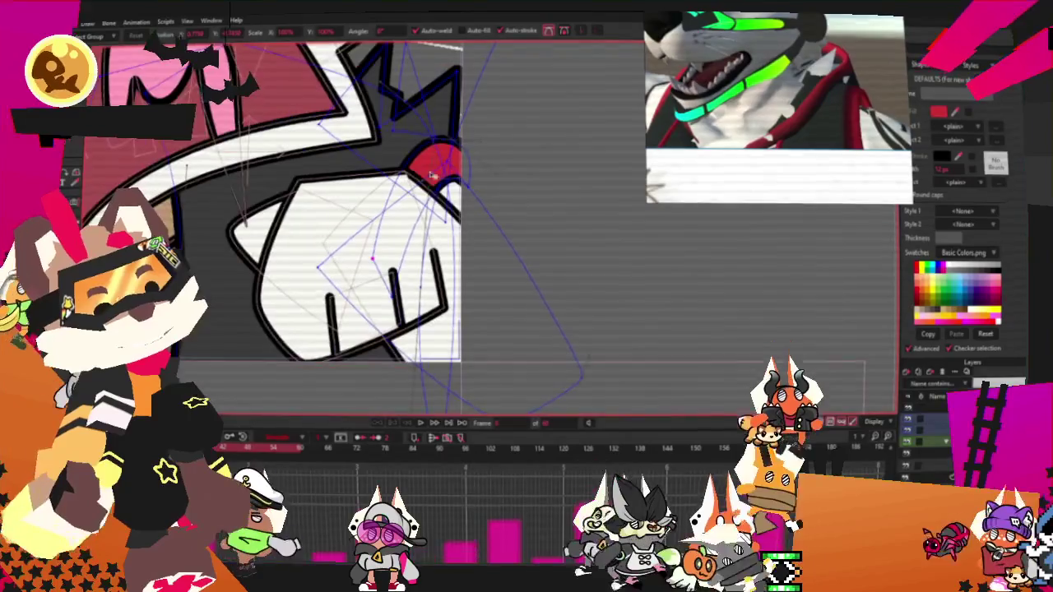
{"action": "scroll", "coordinate": [474, 211], "scroll_direction": "down", "scroll_amount": 3}
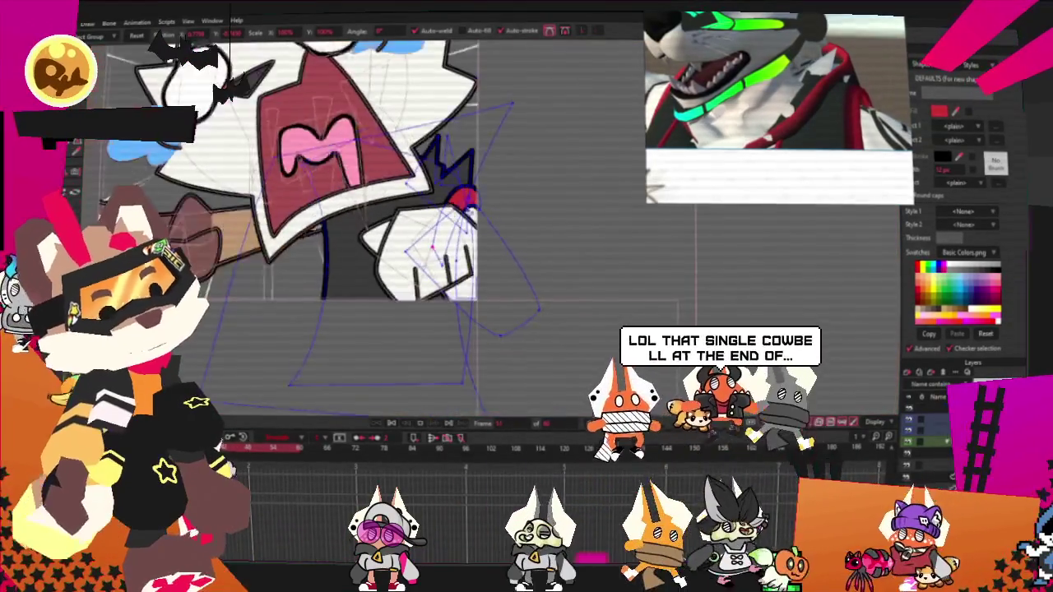
{"action": "scroll", "coordinate": [474, 211], "scroll_direction": "up", "scroll_amount": 2}
{"action": "scroll", "coordinate": [461, 210], "scroll_direction": "up", "scroll_amount": 2}
{"action": "scroll", "coordinate": [420, 205], "scroll_direction": "down", "scroll_amount": 4}
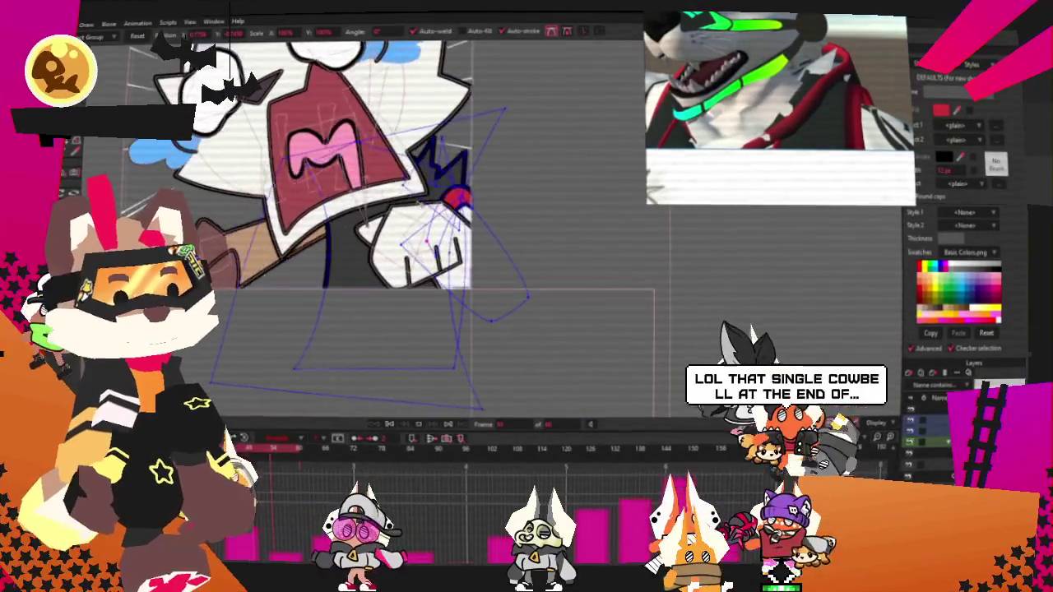
{"action": "key", "text": "ctrl+period"}
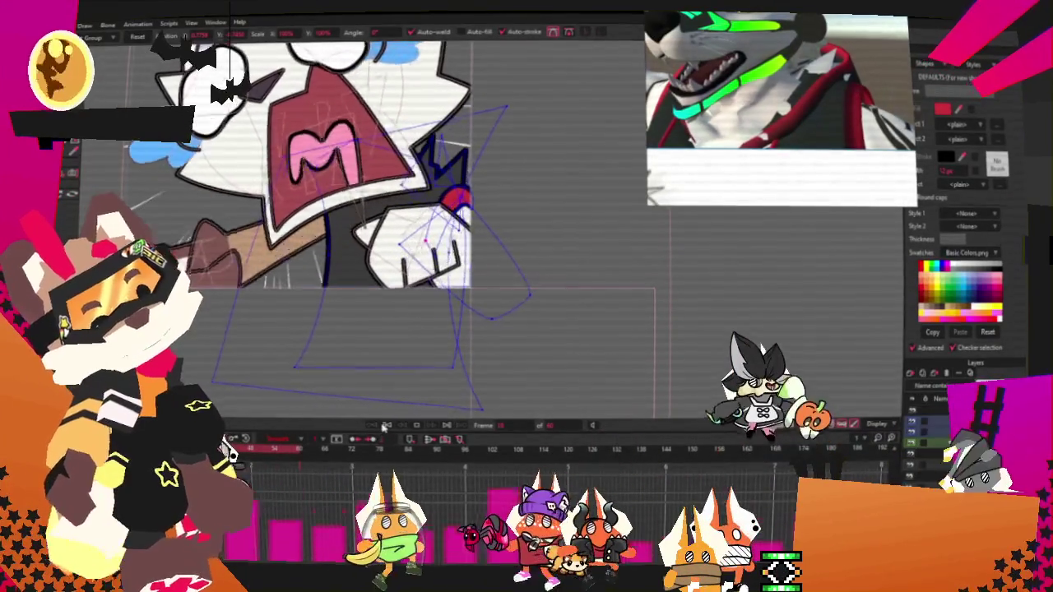
{"action": "scroll", "coordinate": [405, 166], "scroll_direction": "up", "scroll_amount": 5}
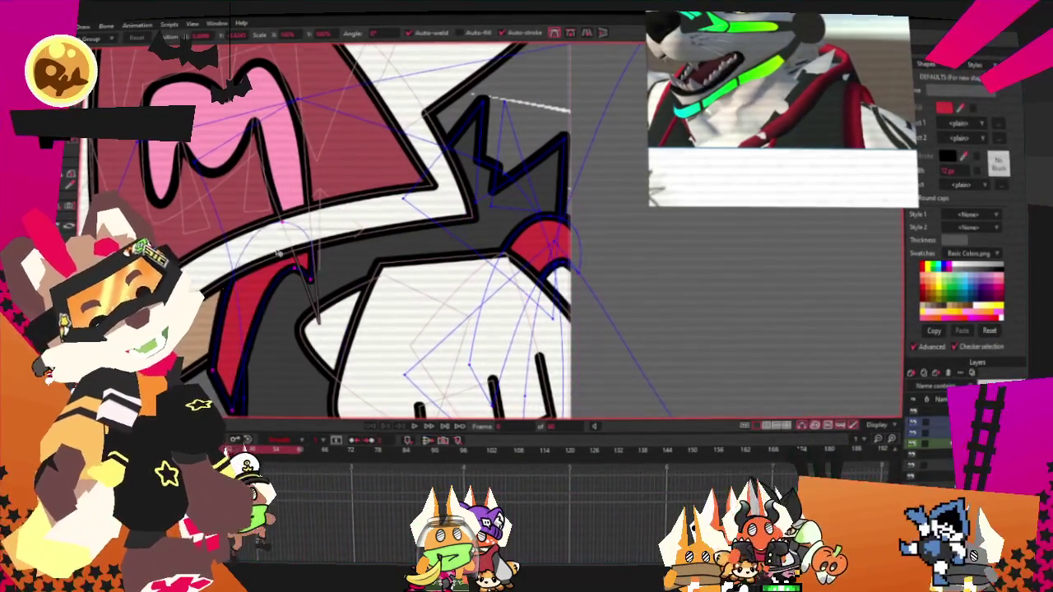
Step: Bend the red tongue into a curved strip and fine-tune its curvature
{"action": "left_click_drag", "start_coordinate": [315, 350], "coordinate": [201, 195]}
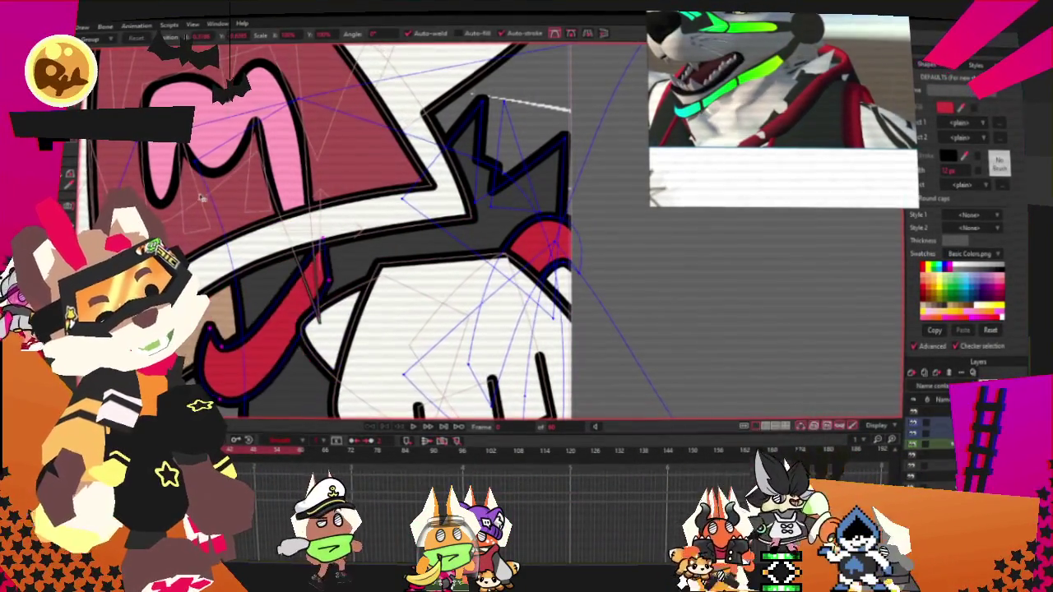
{"action": "left_click", "coordinate": [358, 250]}
{"action": "scroll", "coordinate": [409, 256], "scroll_direction": "up", "scroll_amount": 1}
{"action": "mouse_move", "coordinate": [425, 269]}
{"action": "left_mouse_down"}
{"action": "mouse_move", "coordinate": [326, 355]}
{"action": "mouse_move", "coordinate": [298, 332]}
{"action": "left_mouse_up"}
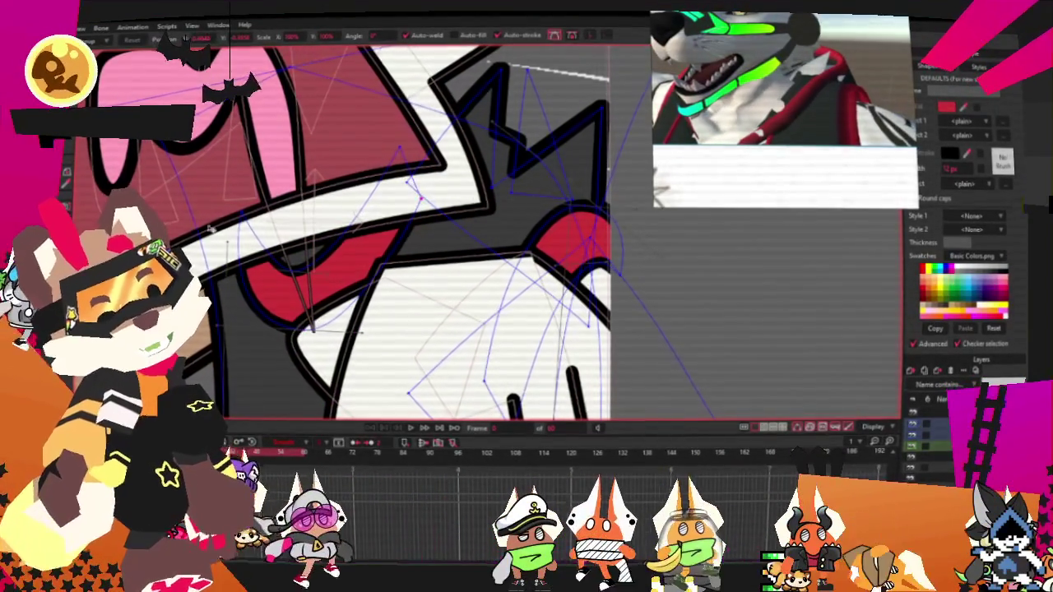
{"action": "scroll", "coordinate": [250, 212], "scroll_direction": "down", "scroll_amount": 2}
{"action": "scroll", "coordinate": [279, 181], "scroll_direction": "down", "scroll_amount": 2}
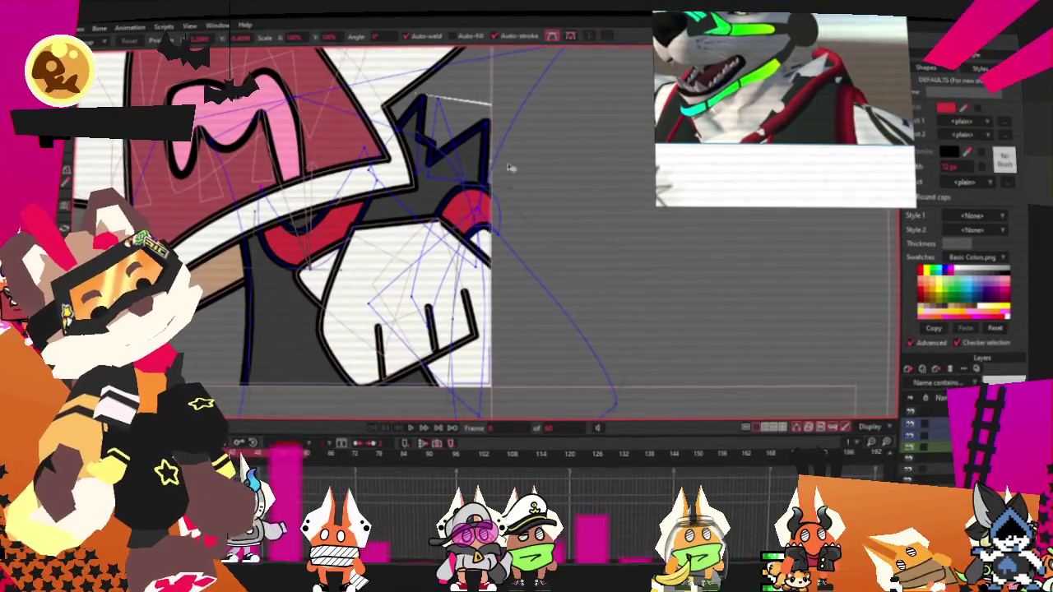
{"action": "scroll", "coordinate": [355, 125], "scroll_direction": "up", "scroll_amount": 1}
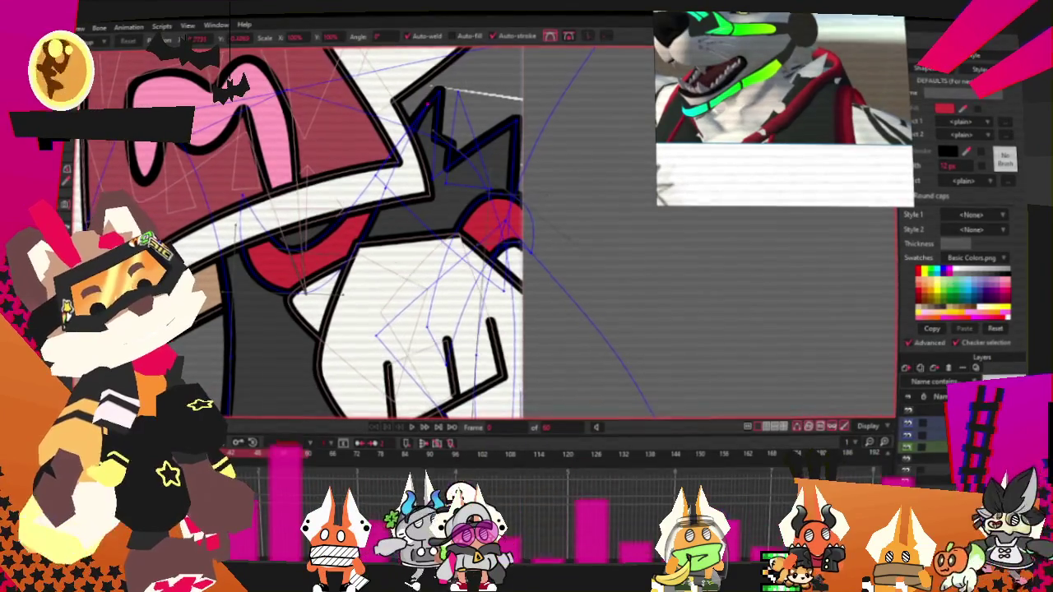
{"action": "key", "text": "a"}
{"action": "scroll", "coordinate": [296, 230], "scroll_direction": "up", "scroll_amount": 1}
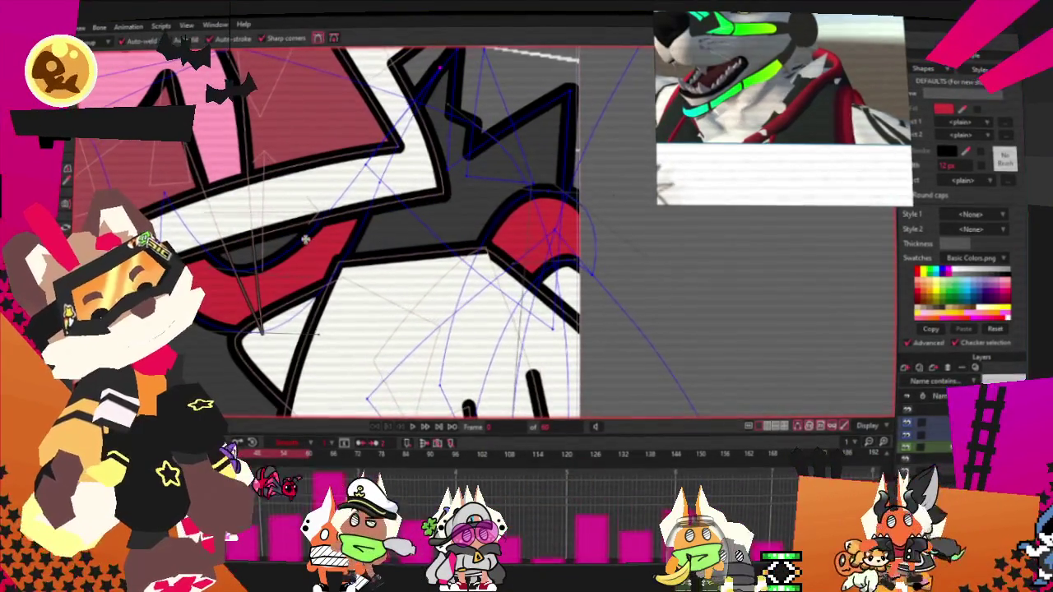
{"action": "scroll", "coordinate": [335, 100], "scroll_direction": "down", "scroll_amount": 1}
{"action": "key", "text": "c"}
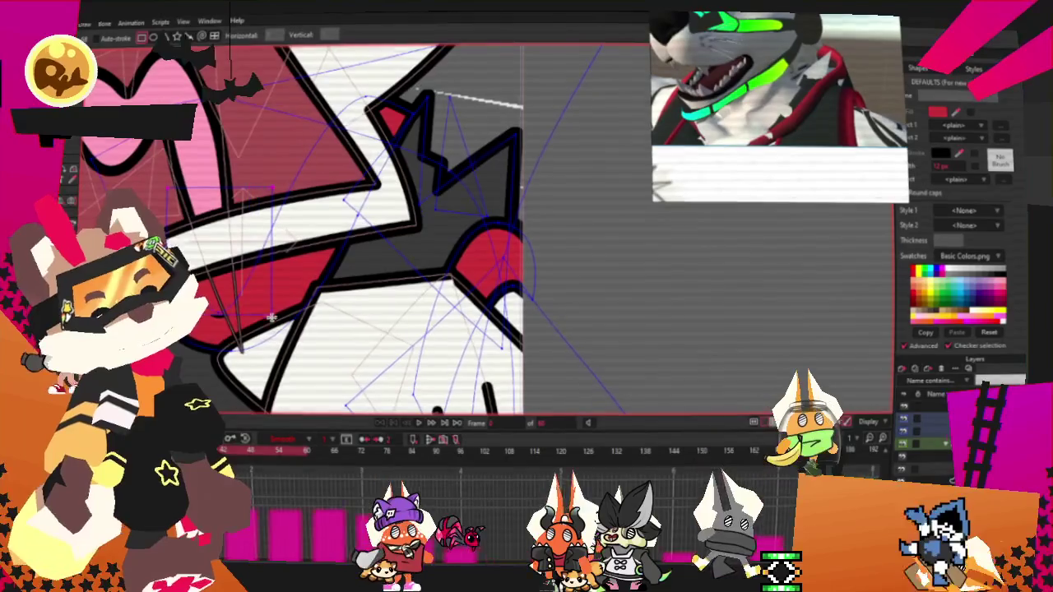
{"action": "key", "text": "q"}
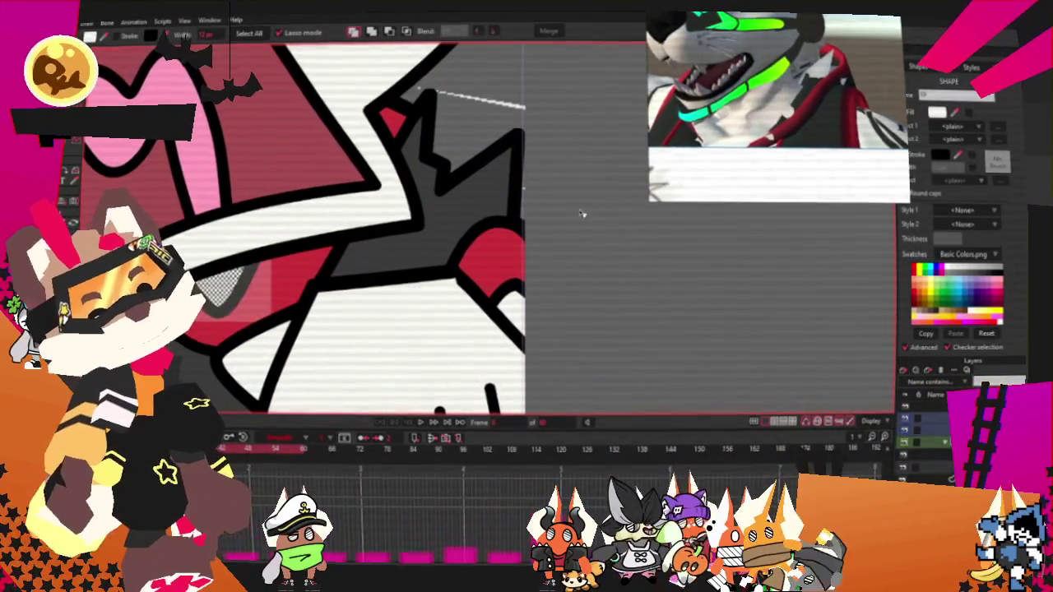
Step: Draw a small rectangle below the fang, left of the white paw, and fill it red
{"action": "key", "text": "g"}
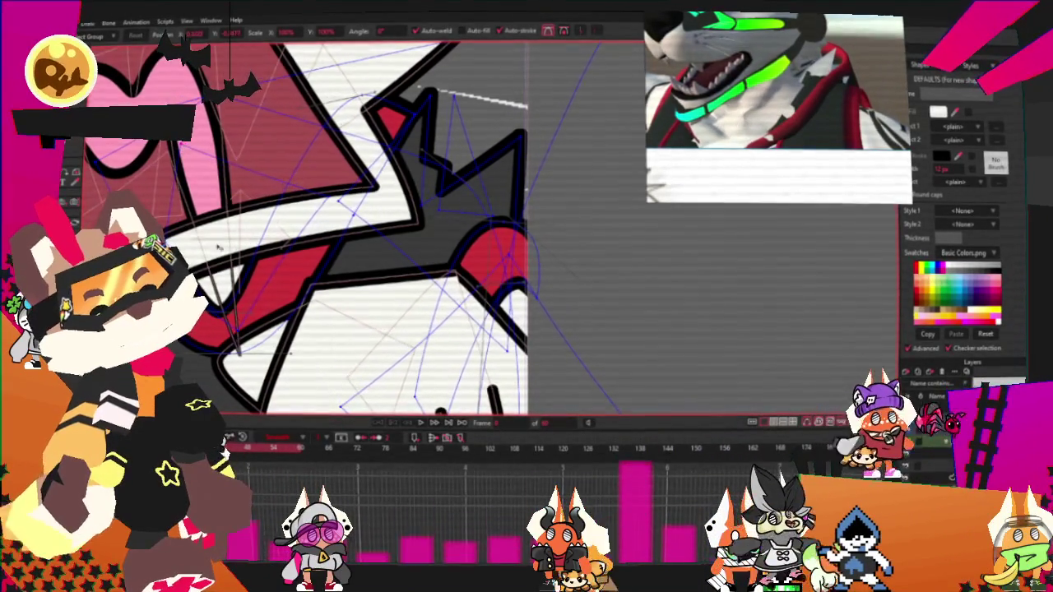
{"action": "scroll", "coordinate": [329, 231], "scroll_direction": "down", "scroll_amount": 3}
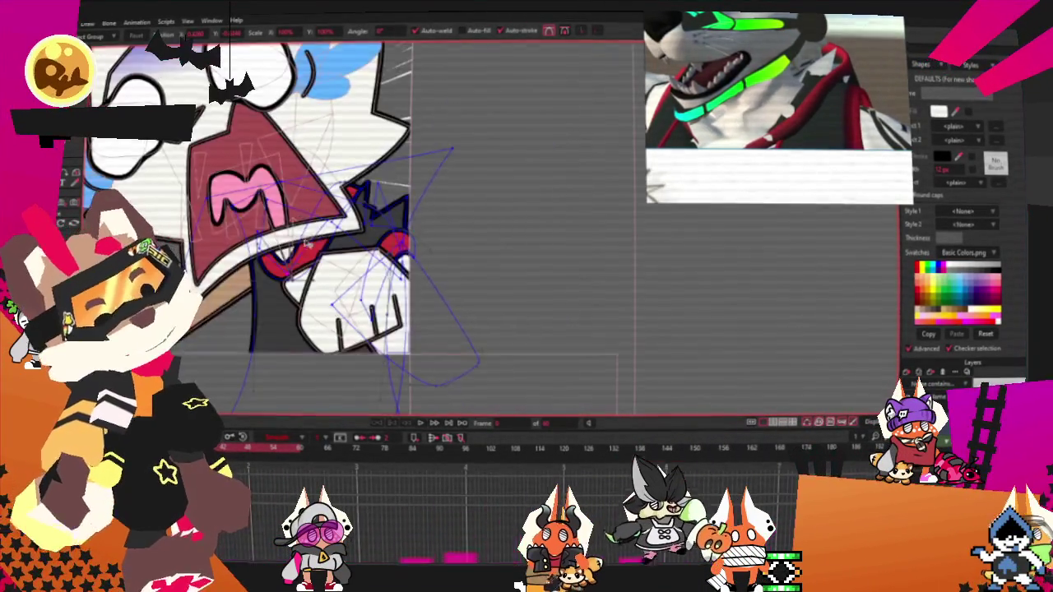
{"action": "scroll", "coordinate": [329, 230], "scroll_direction": "down", "scroll_amount": 2}
{"action": "scroll", "coordinate": [322, 280], "scroll_direction": "up", "scroll_amount": 2}
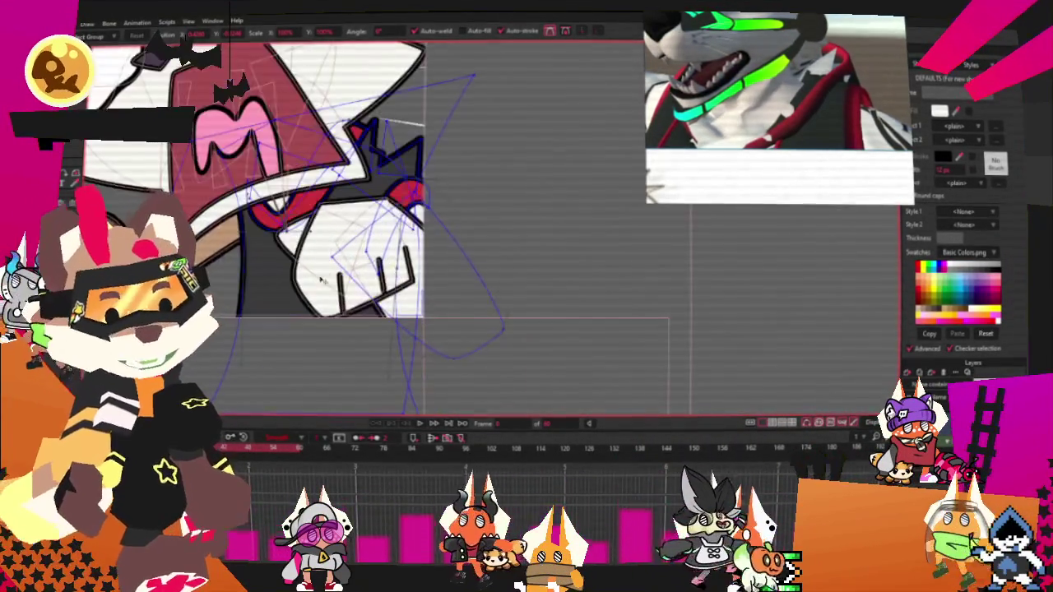
{"action": "scroll", "coordinate": [451, 174], "scroll_direction": "up", "scroll_amount": 2}
{"action": "scroll", "coordinate": [450, 214], "scroll_direction": "up", "scroll_amount": 2}
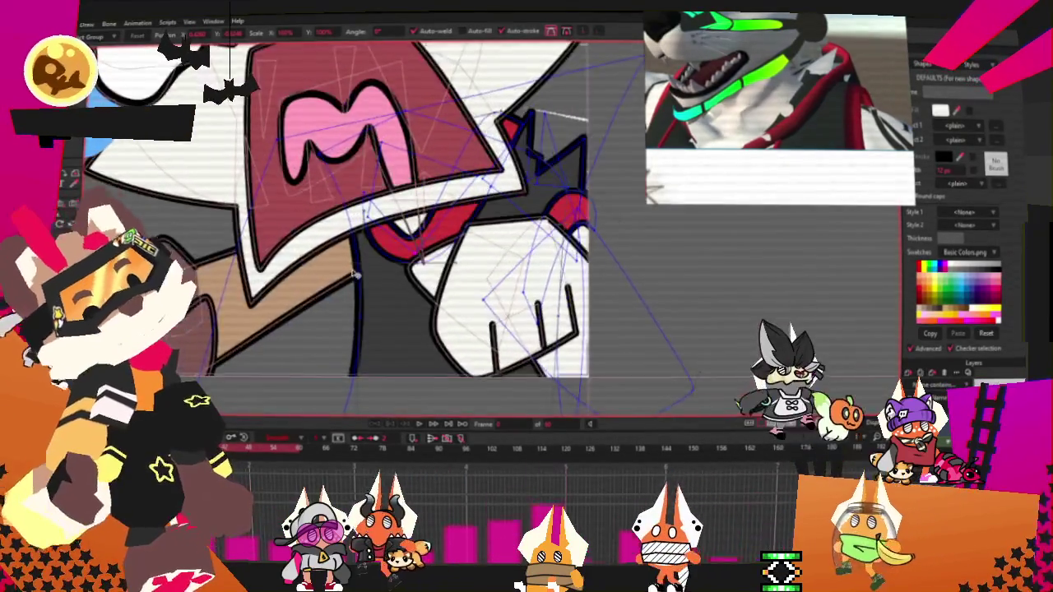
{"action": "scroll", "coordinate": [452, 255], "scroll_direction": "up", "scroll_amount": 2}
{"action": "key", "text": "f"}
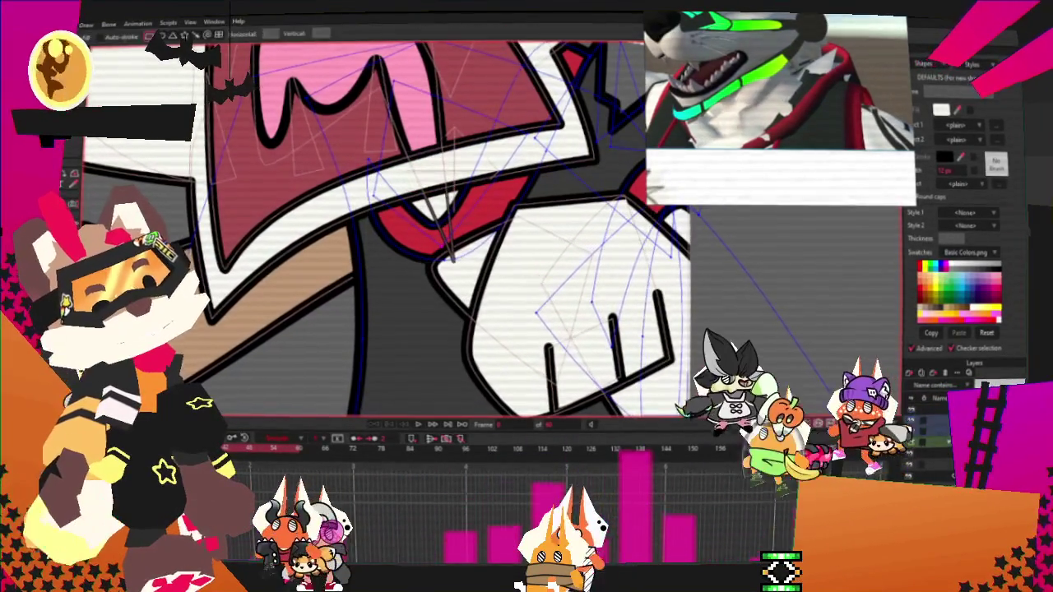
{"action": "left_click_drag", "start_coordinate": [315, 238], "coordinate": [296, 244]}
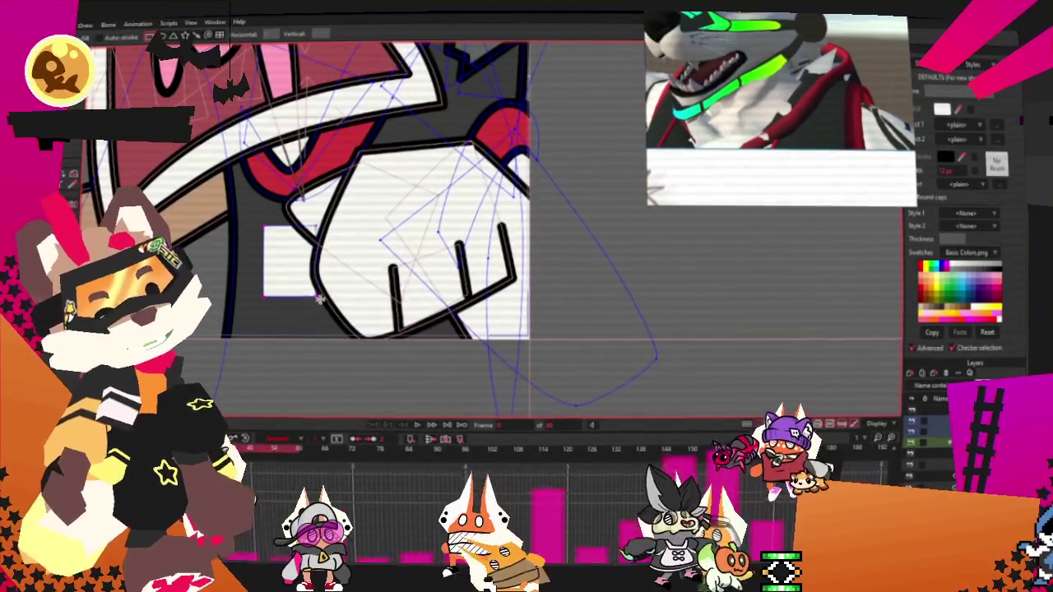
{"action": "key", "text": "q"}
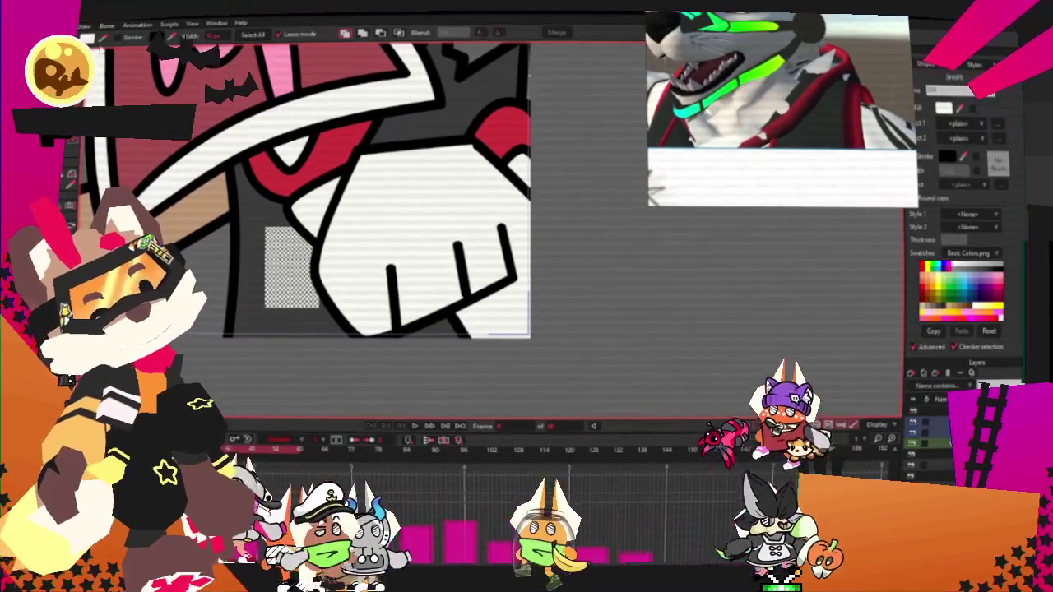
{"action": "left_click", "coordinate": [928, 270]}
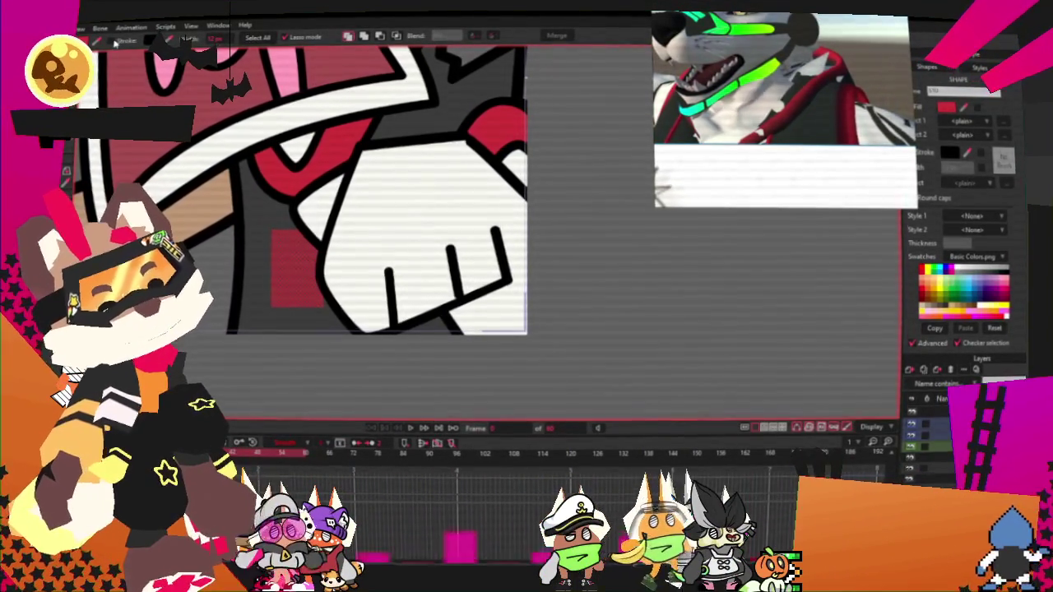
Step: Move the red rectangle down-left, slant its corners and narrow its bottom into a strip
{"action": "key", "text": "t"}
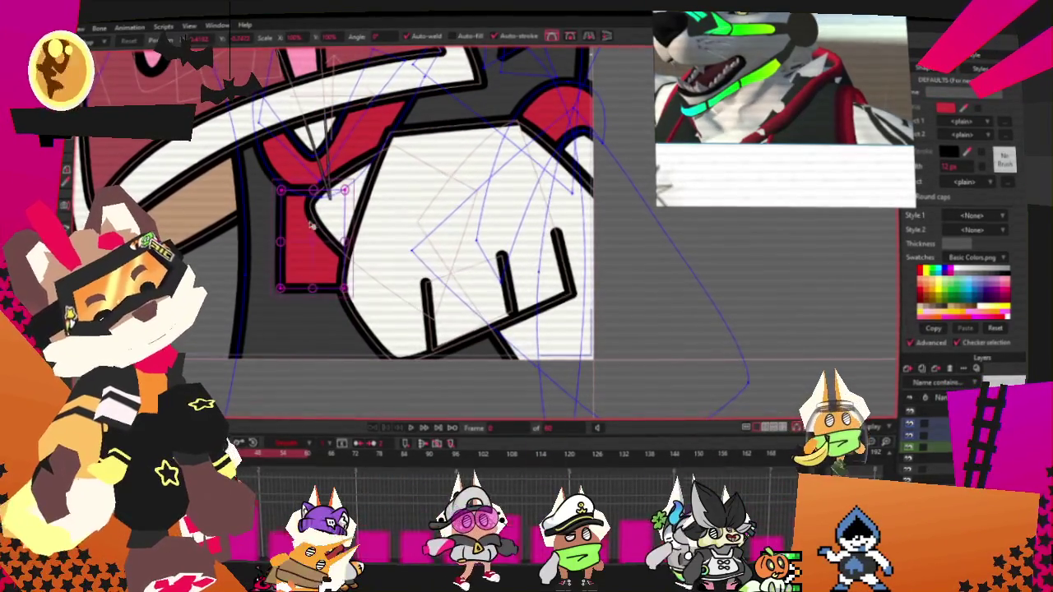
{"action": "left_click_drag", "start_coordinate": [314, 223], "coordinate": [270, 254]}
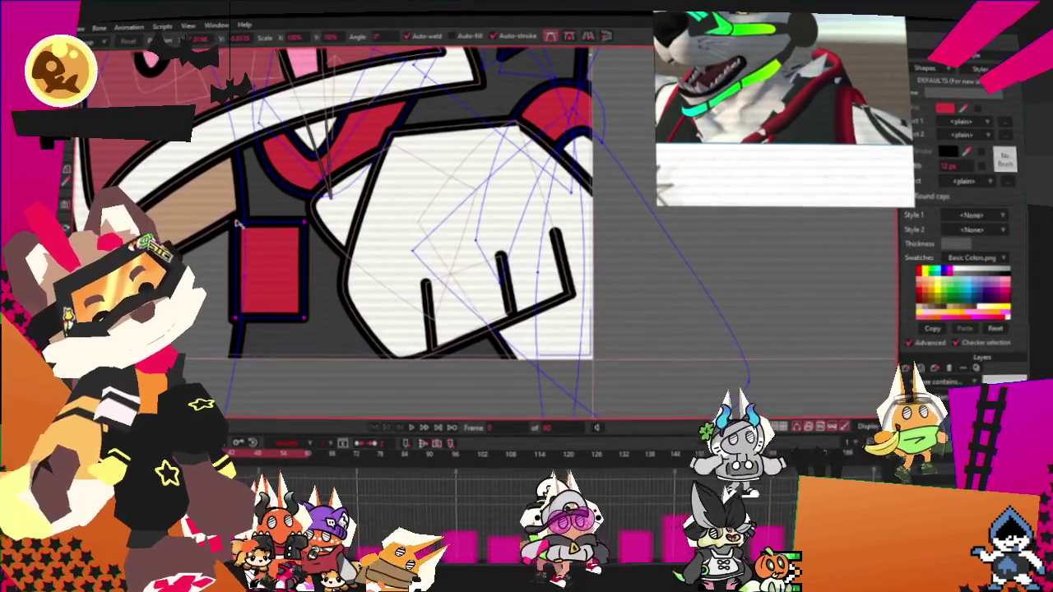
{"action": "left_click_drag", "start_coordinate": [237, 224], "coordinate": [288, 210]}
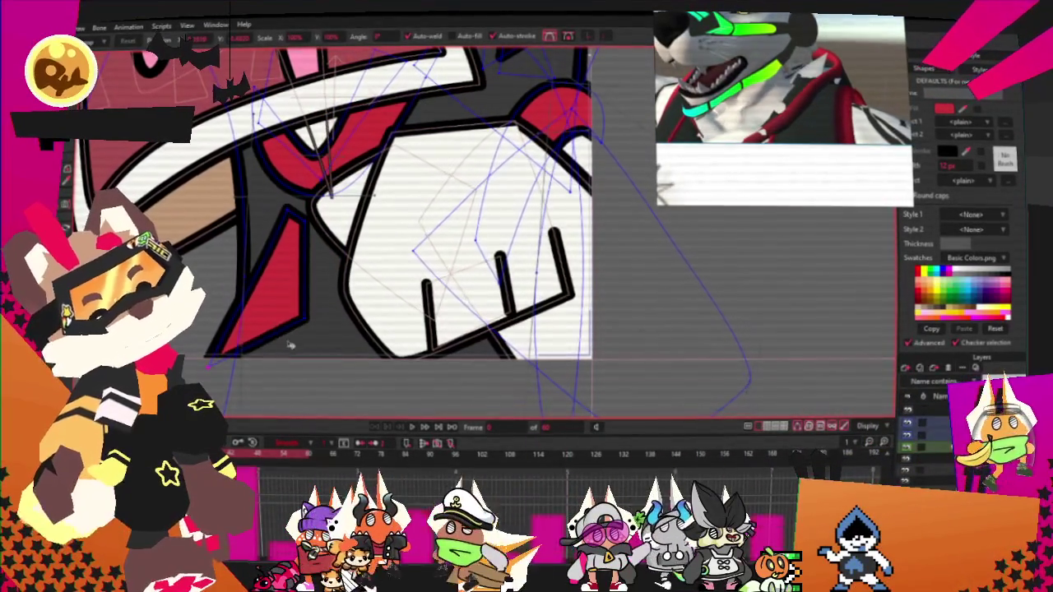
{"action": "left_click_drag", "start_coordinate": [228, 327], "coordinate": [209, 362]}
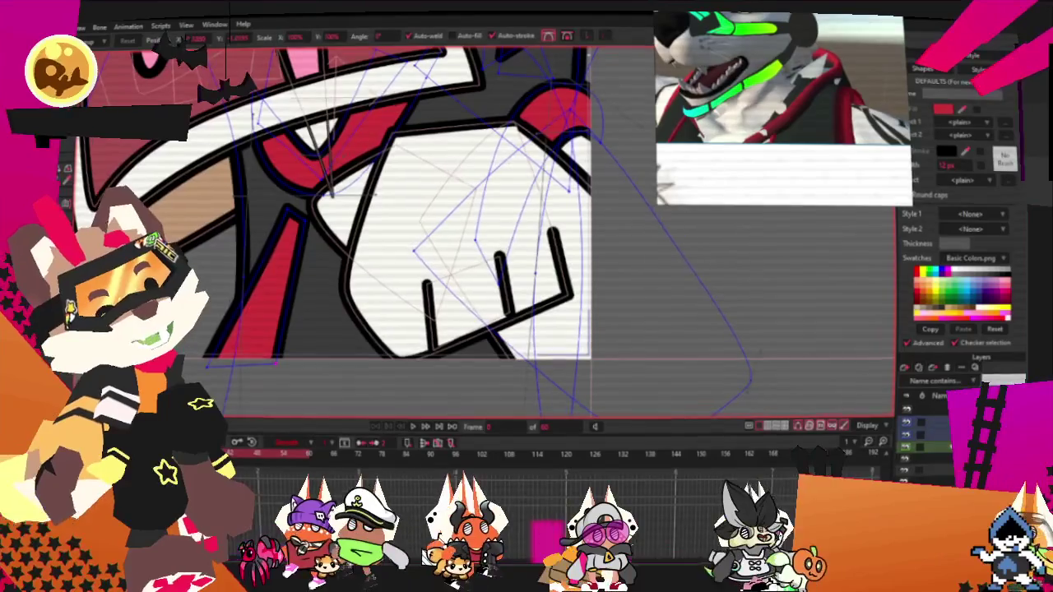
{"action": "key", "text": "c"}
{"action": "scroll", "coordinate": [244, 357], "scroll_direction": "up", "scroll_amount": 2}
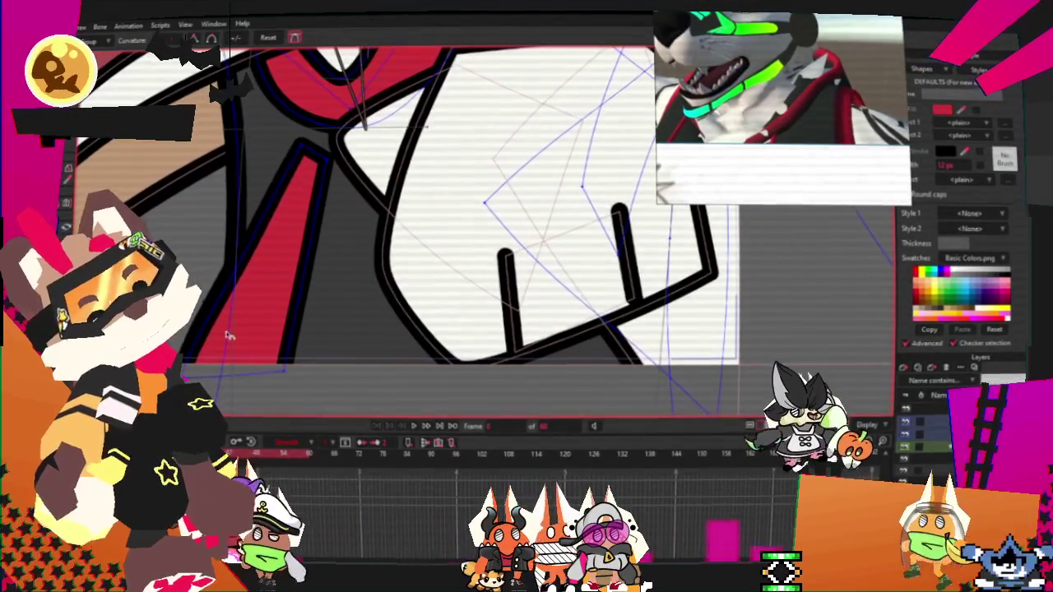
{"action": "left_click_drag", "start_coordinate": [244, 357], "coordinate": [271, 300]}
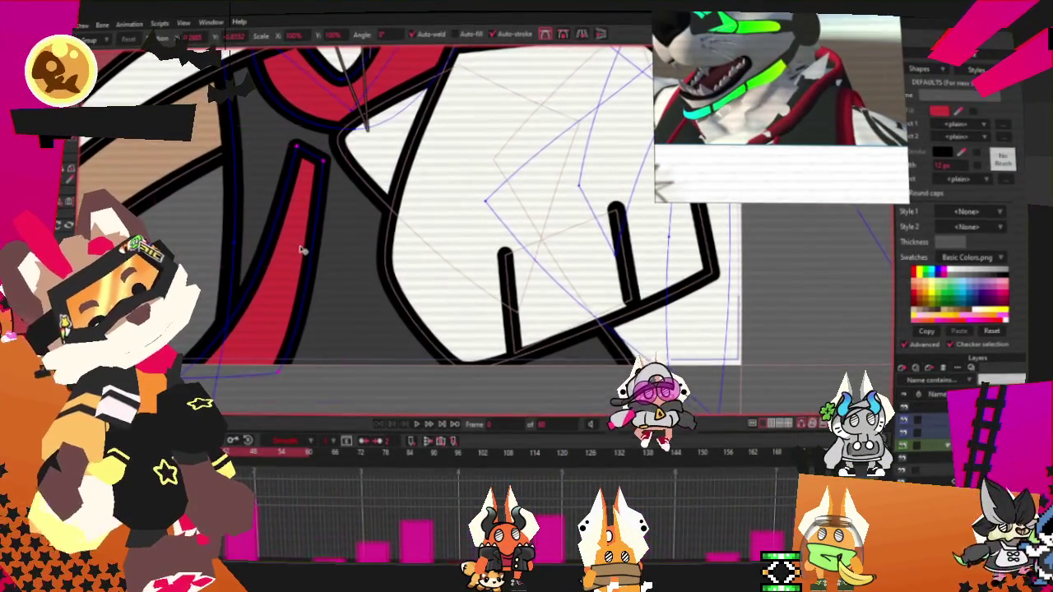
Step: Adjust the outline points near the red tooth and the bottom of the mouth
{"action": "left_click", "coordinate": [386, 300]}
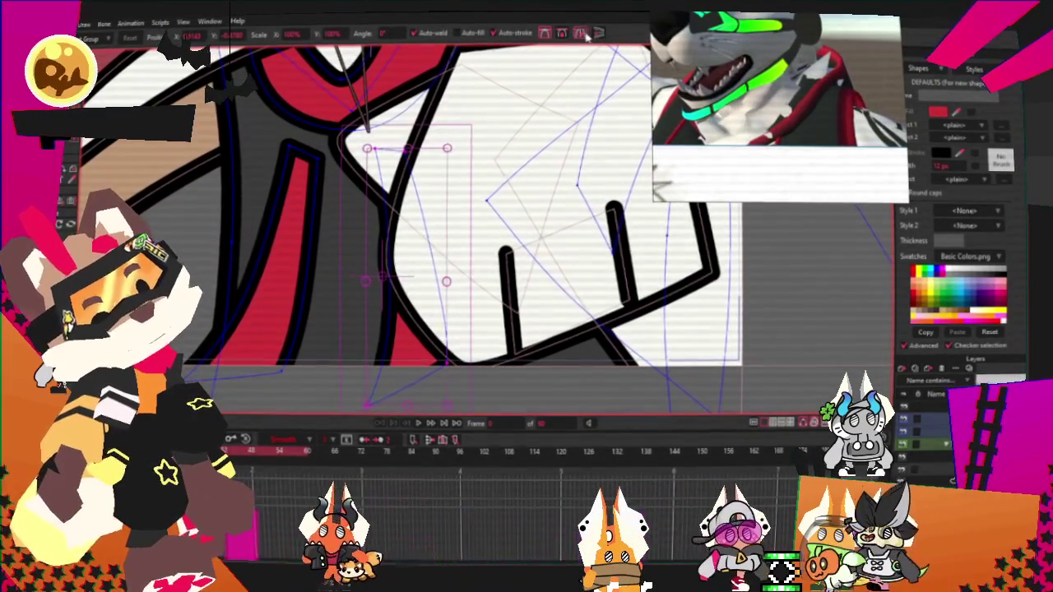
{"action": "left_click", "coordinate": [440, 337]}
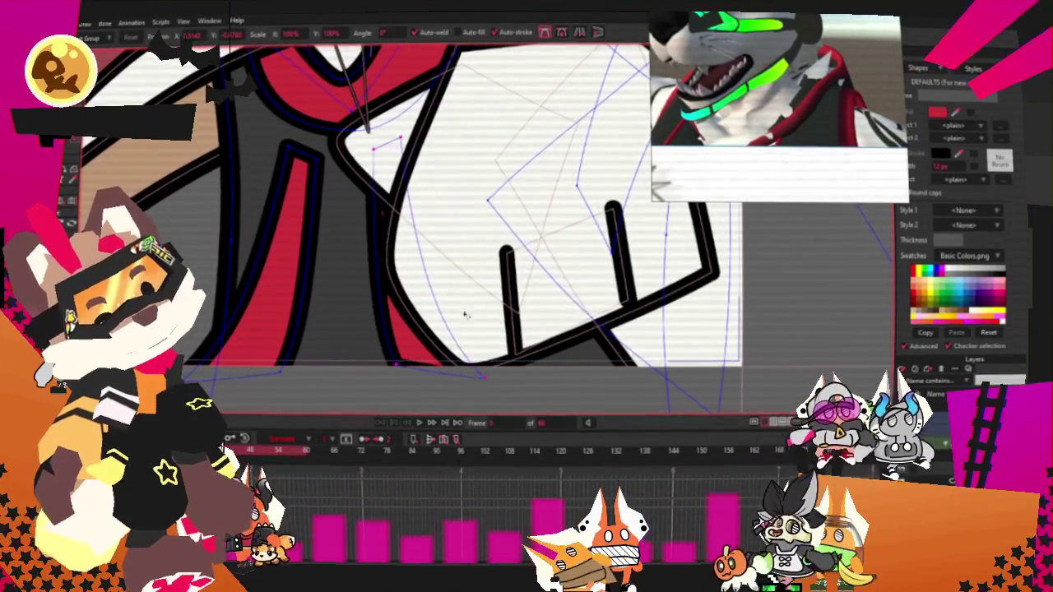
{"action": "scroll", "coordinate": [435, 331], "scroll_direction": "down", "scroll_amount": 2}
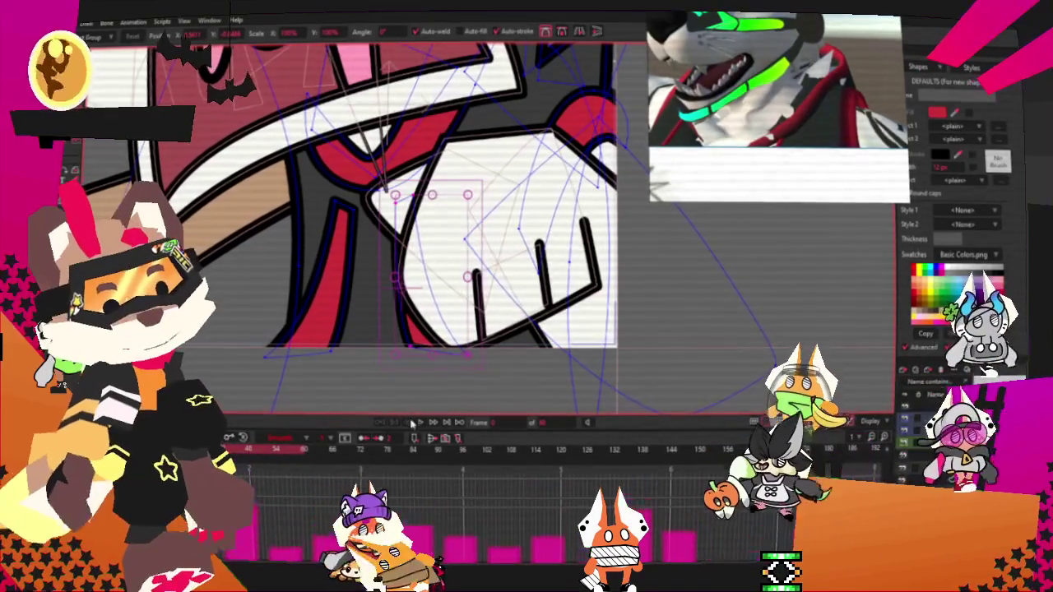
{"action": "scroll", "coordinate": [427, 337], "scroll_direction": "down", "scroll_amount": 2}
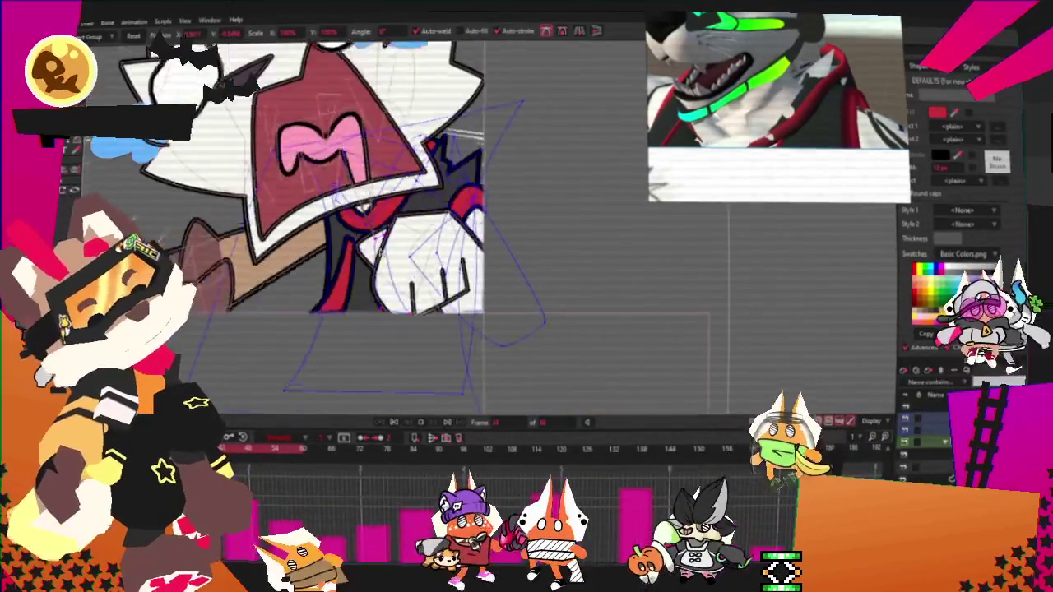
{"action": "scroll", "coordinate": [346, 324], "scroll_direction": "up", "scroll_amount": 2}
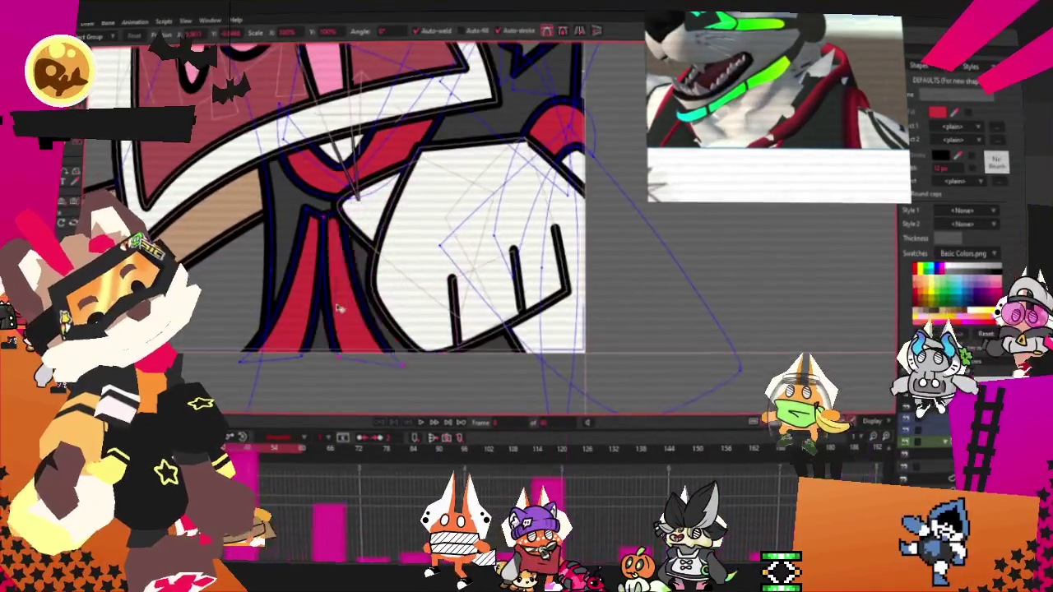
{"action": "left_click", "coordinate": [317, 341]}
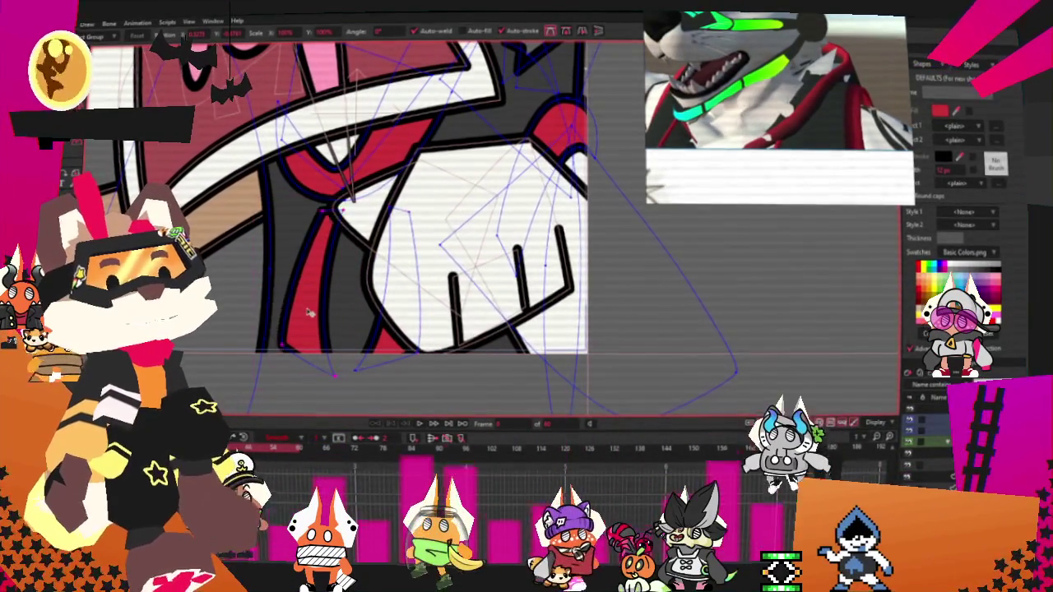
{"action": "left_click_drag", "start_coordinate": [309, 313], "coordinate": [298, 329]}
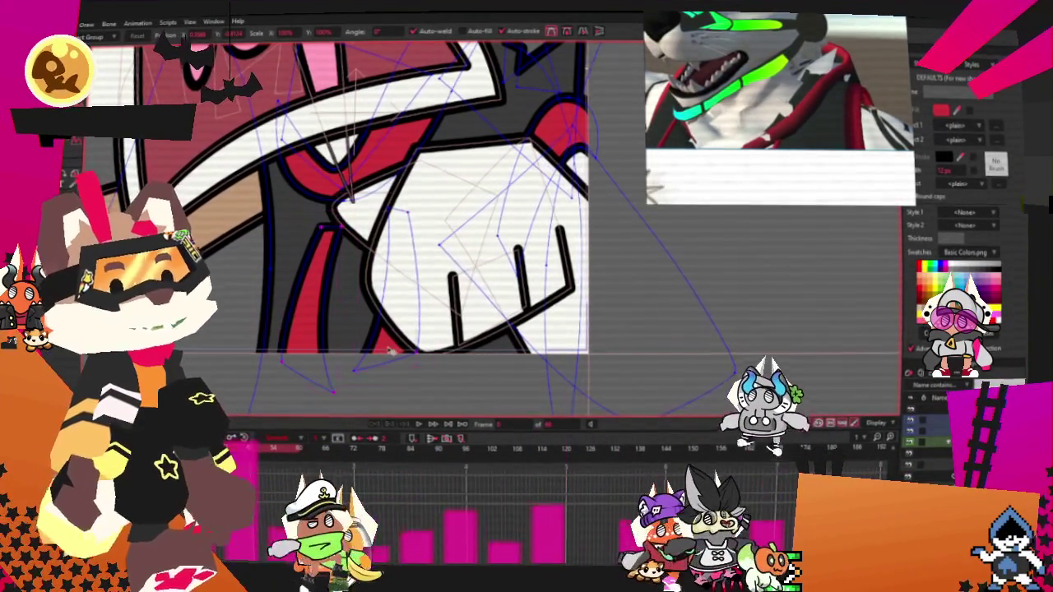
{"action": "left_click_drag", "start_coordinate": [389, 350], "coordinate": [397, 339]}
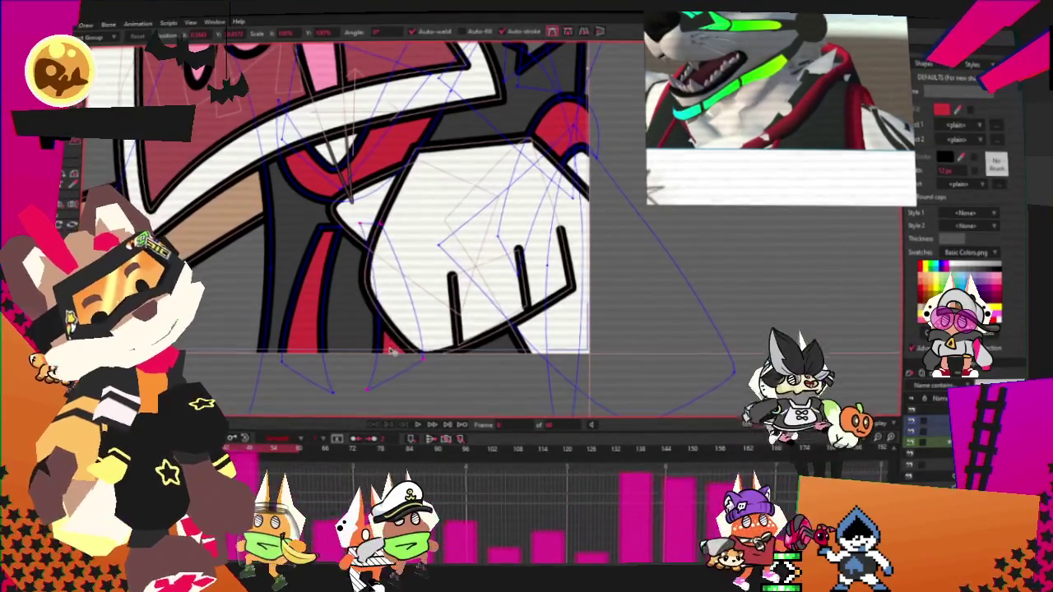
{"action": "left_click", "coordinate": [417, 425]}
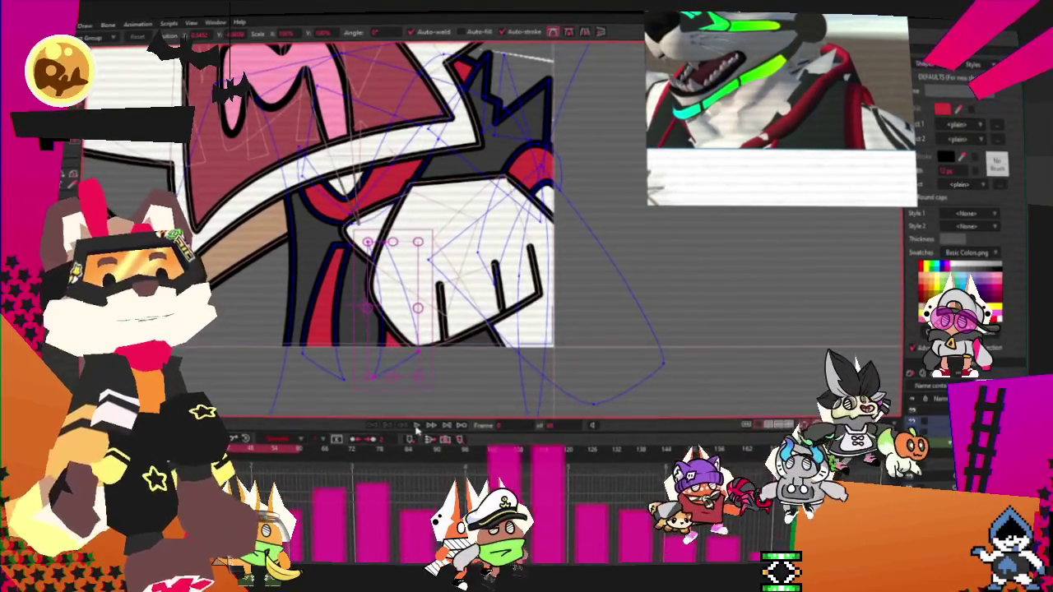
{"action": "left_click", "coordinate": [417, 427]}
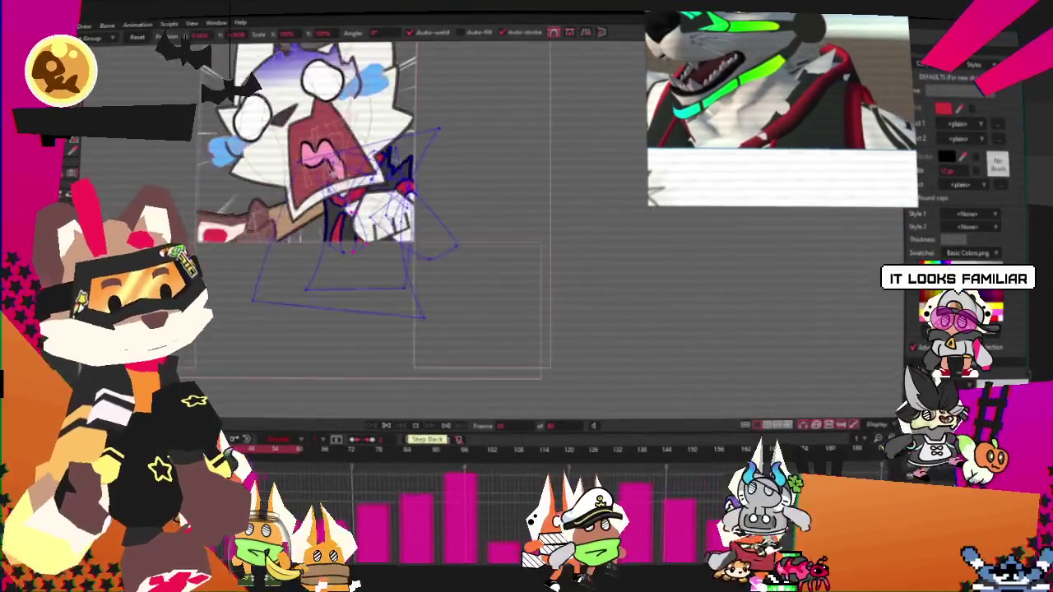
{"action": "scroll", "coordinate": [318, 187], "scroll_direction": "up", "scroll_amount": 2}
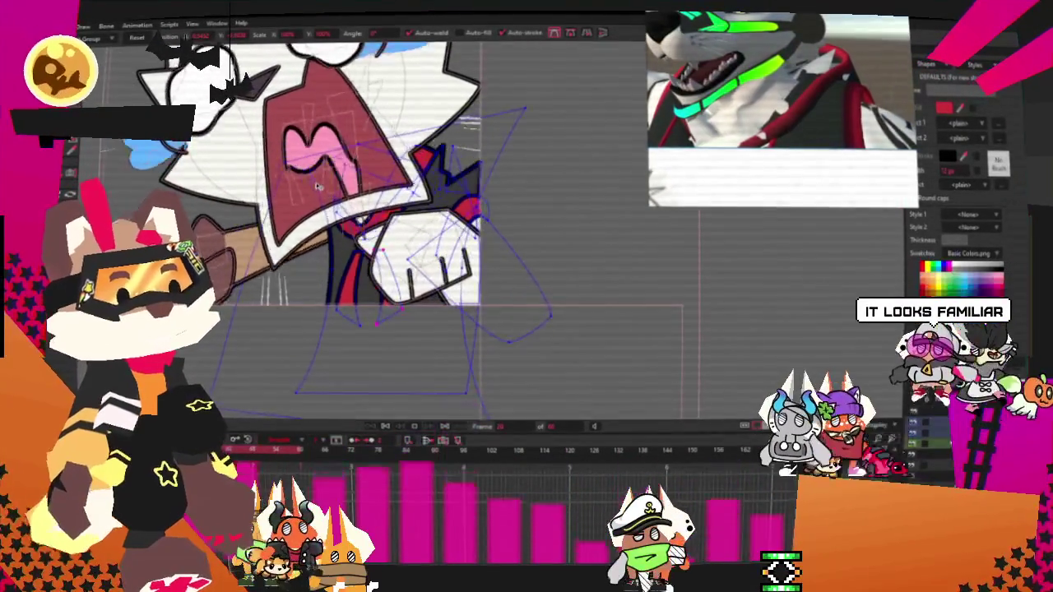
{"action": "left_click", "coordinate": [383, 427]}
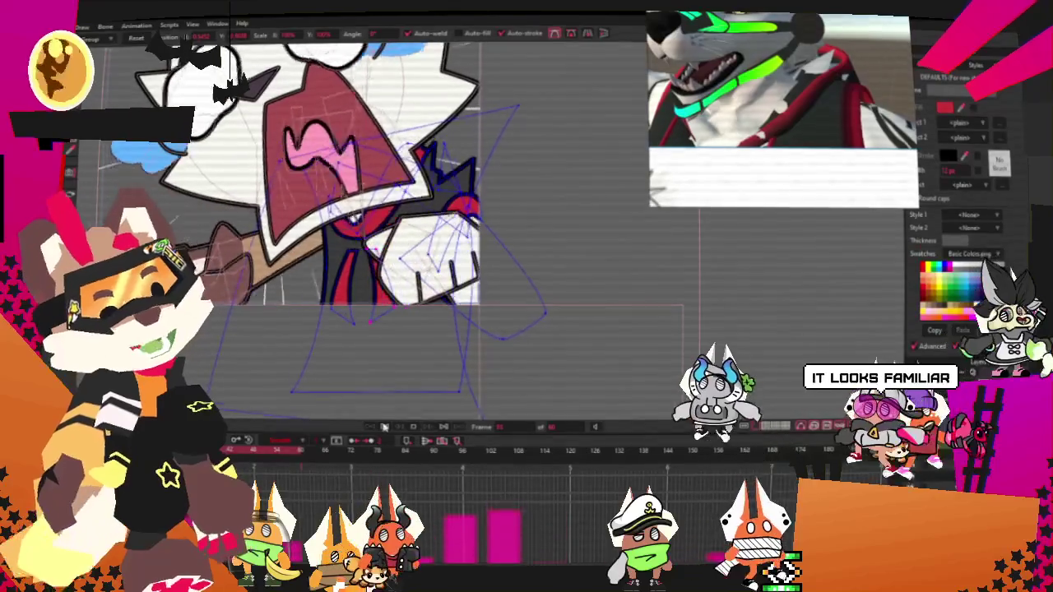
{"action": "scroll", "coordinate": [365, 260], "scroll_direction": "up", "scroll_amount": 1}
{"action": "scroll", "coordinate": [364, 260], "scroll_direction": "up", "scroll_amount": 1}
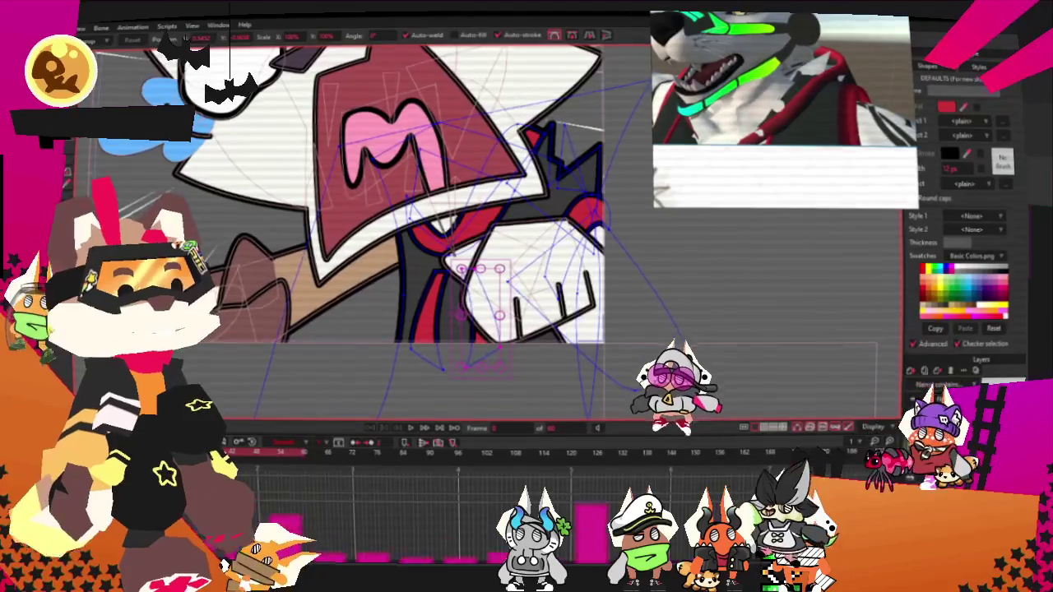
{"action": "scroll", "coordinate": [419, 395], "scroll_direction": "down", "scroll_amount": 2}
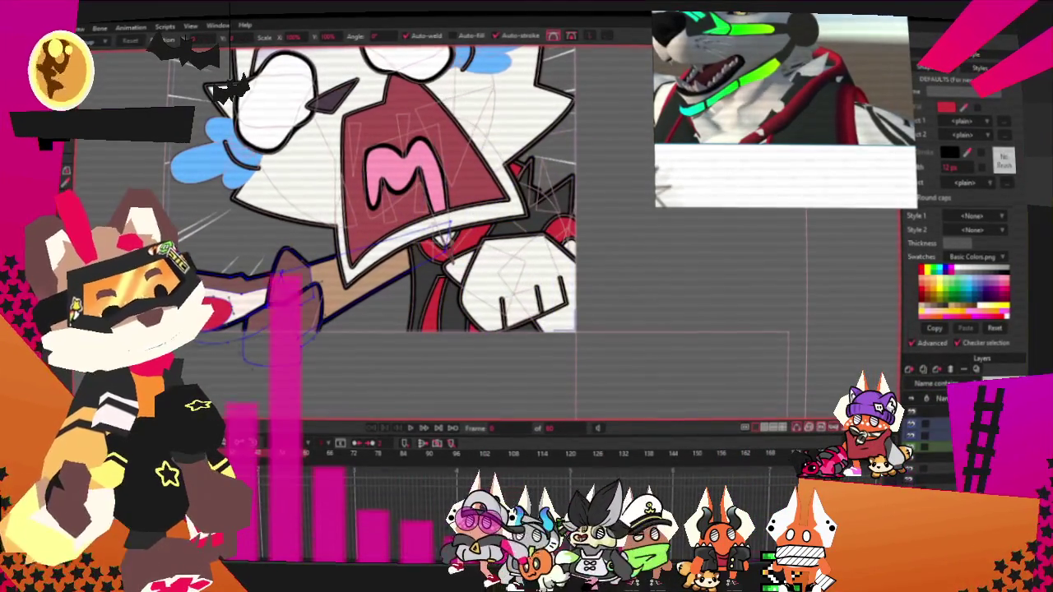
{"action": "scroll", "coordinate": [294, 280], "scroll_direction": "up", "scroll_amount": 2}
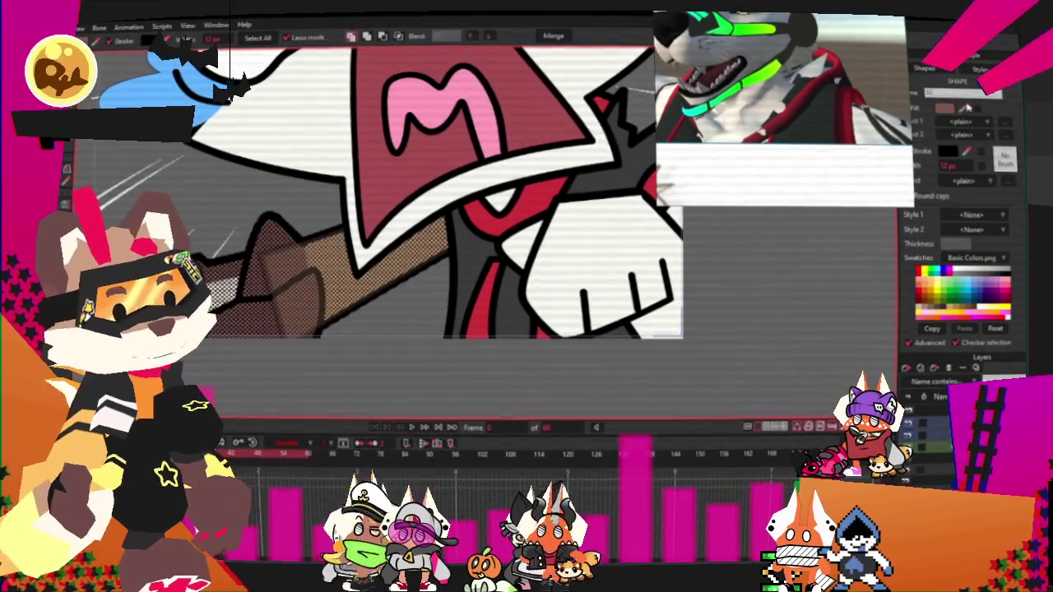
Step: Choose a muted greyish brown as the fill colour and zoom in on the cat
{"action": "scroll", "coordinate": [345, 247], "scroll_direction": "down", "scroll_amount": 2}
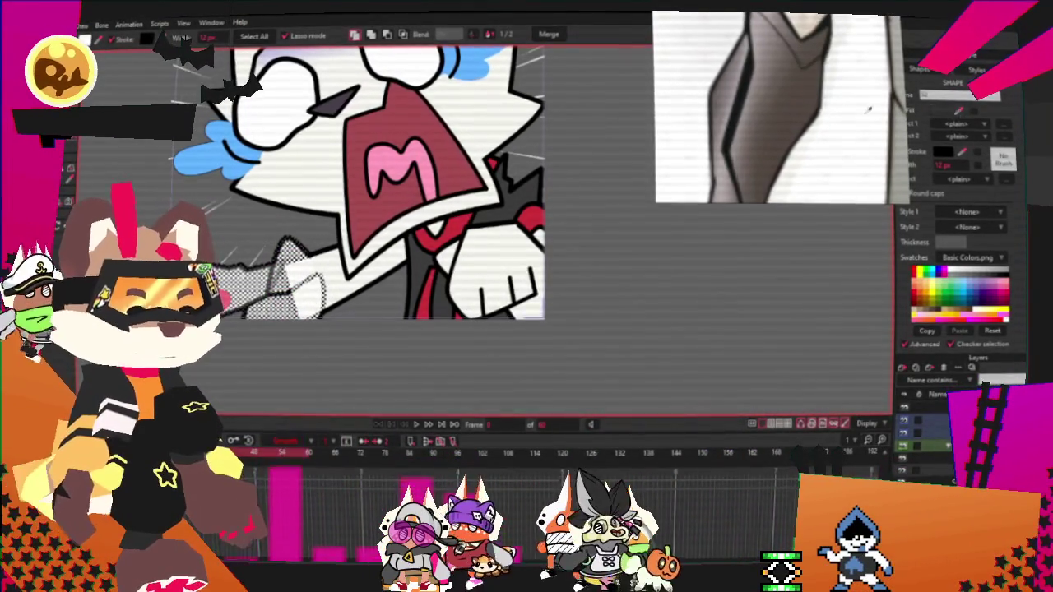
{"action": "left_click", "coordinate": [941, 111]}
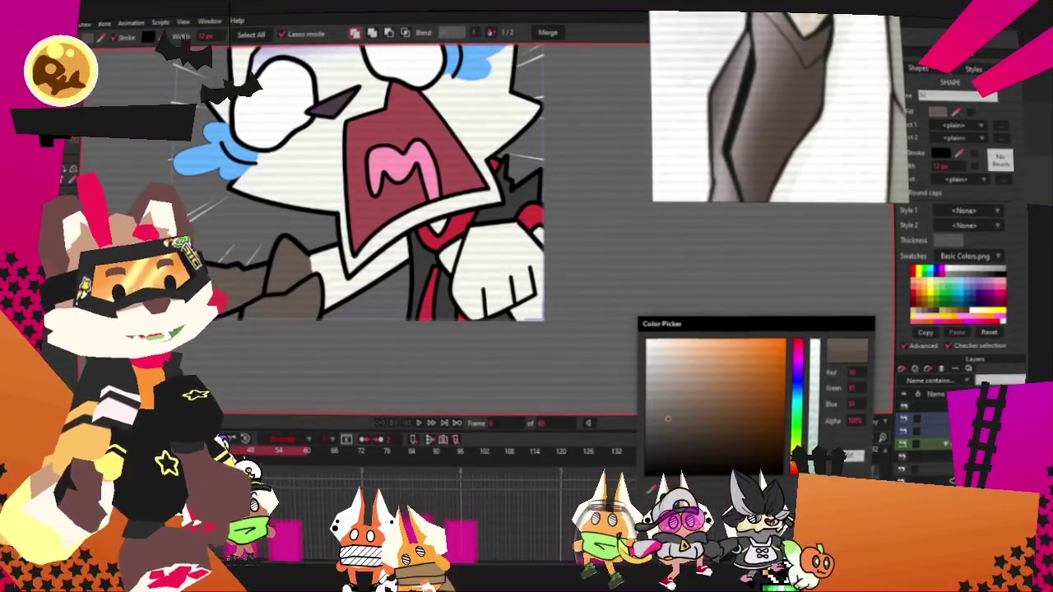
{"action": "left_click", "coordinate": [748, 206]}
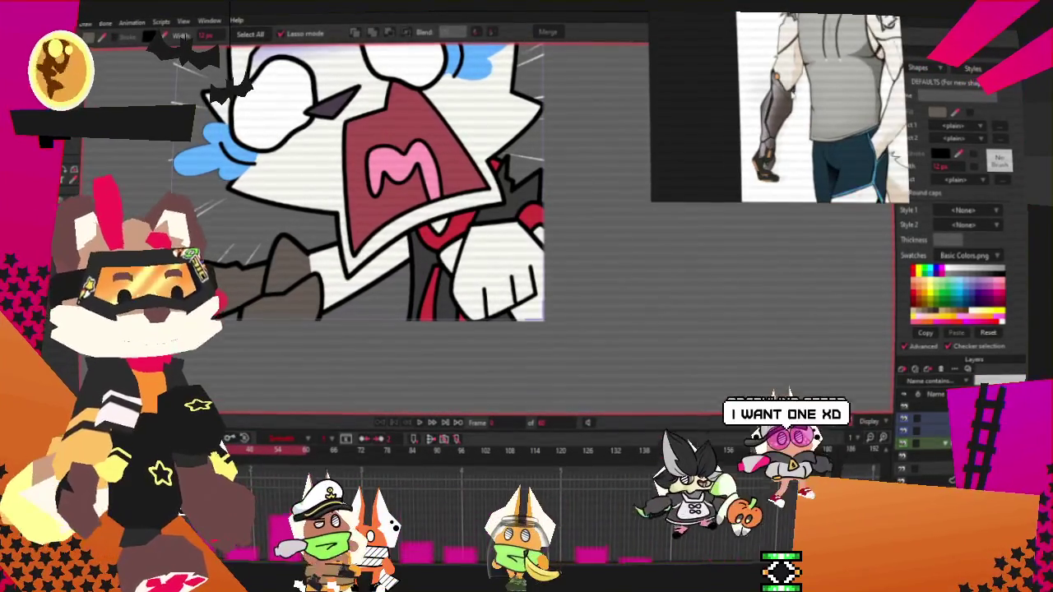
{"action": "key", "text": "2"}
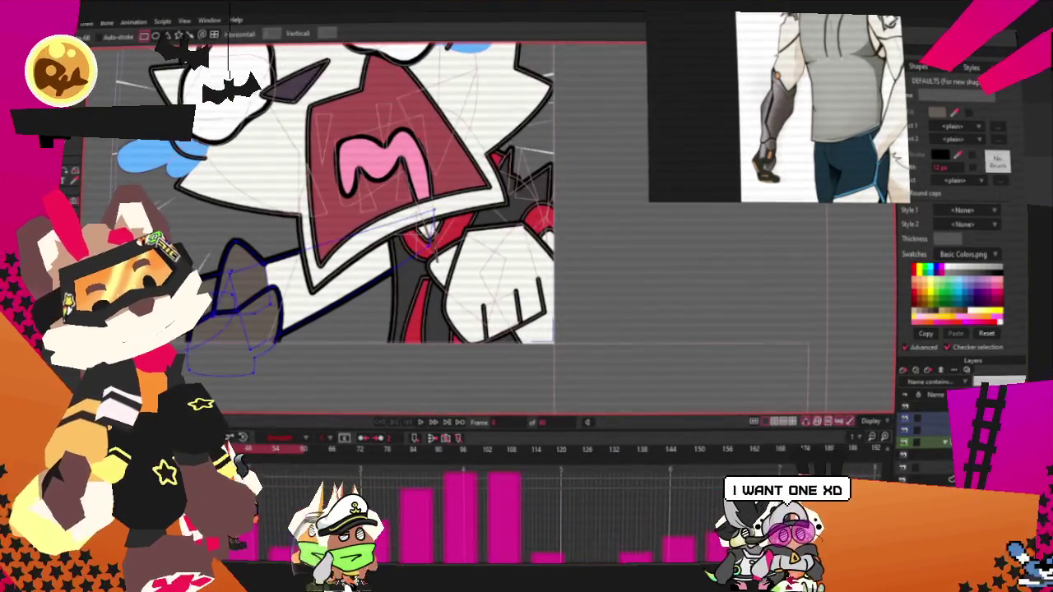
Step: Draw a brownish rectangle over the bat on the left and select it
{"action": "left_click_drag", "start_coordinate": [153, 237], "coordinate": [227, 353]}
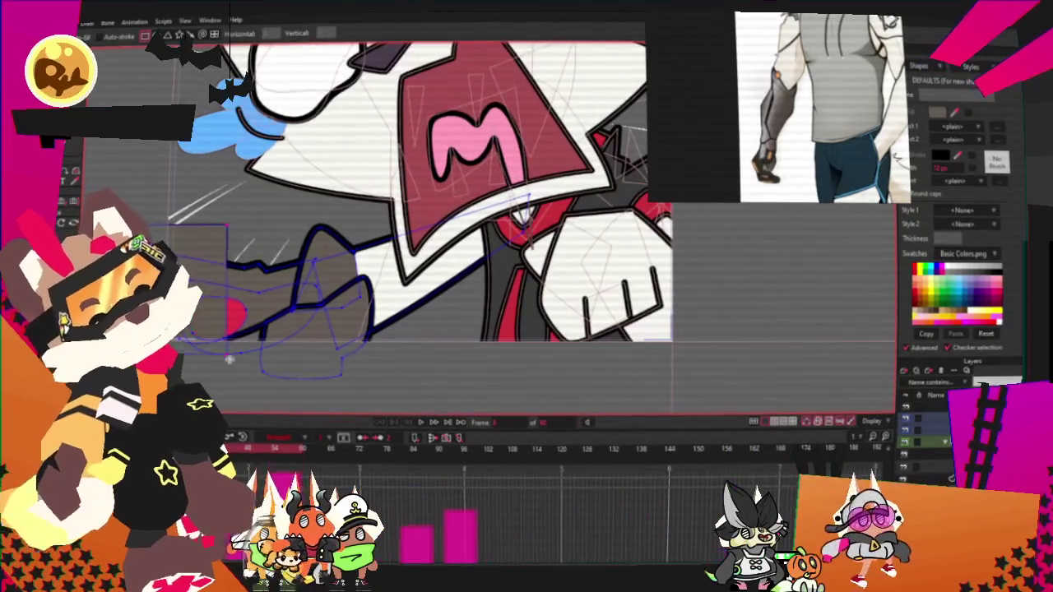
{"action": "key", "text": "e"}
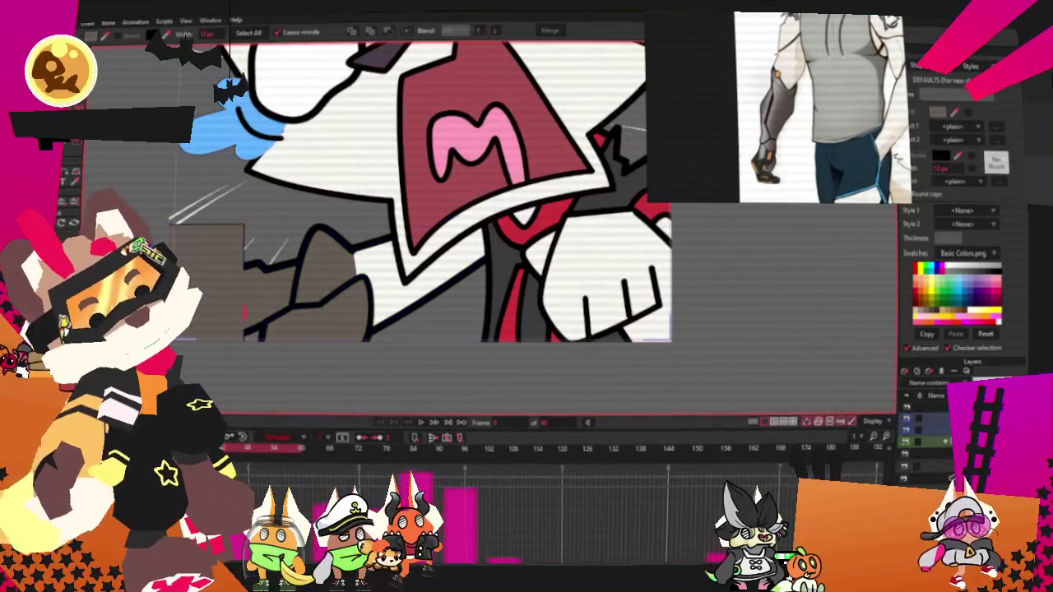
{"action": "key", "text": "alt+7"}
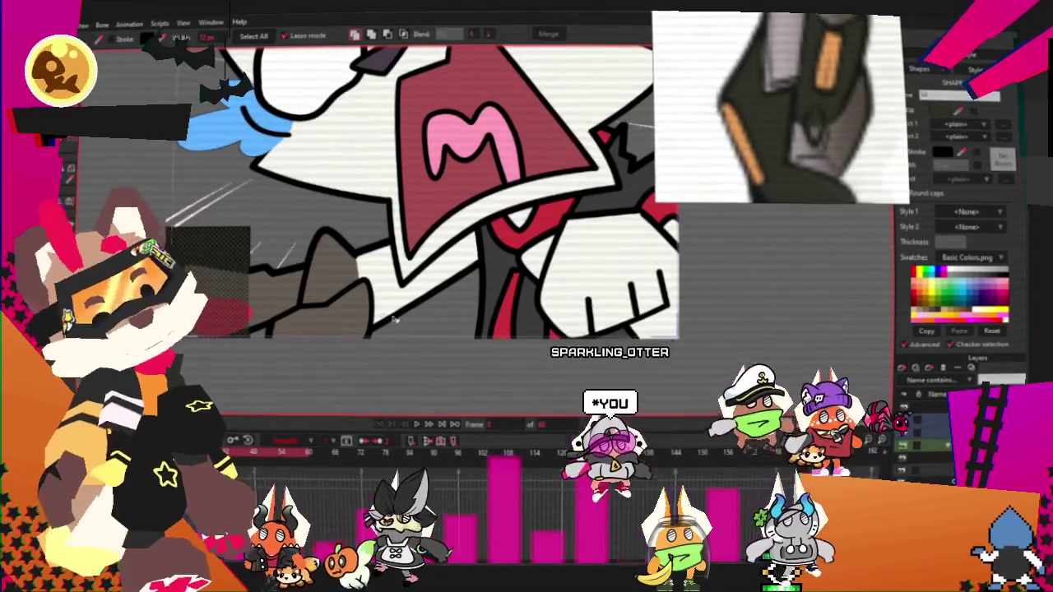
{"action": "left_click", "coordinate": [327, 230]}
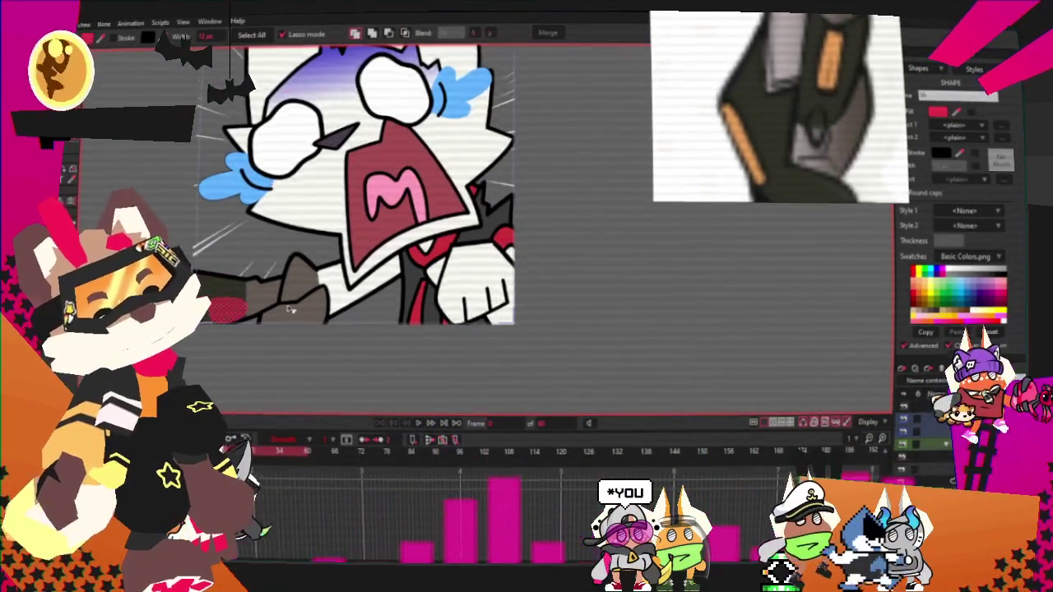
{"action": "scroll", "coordinate": [777, 120], "scroll_direction": "down", "scroll_amount": 3}
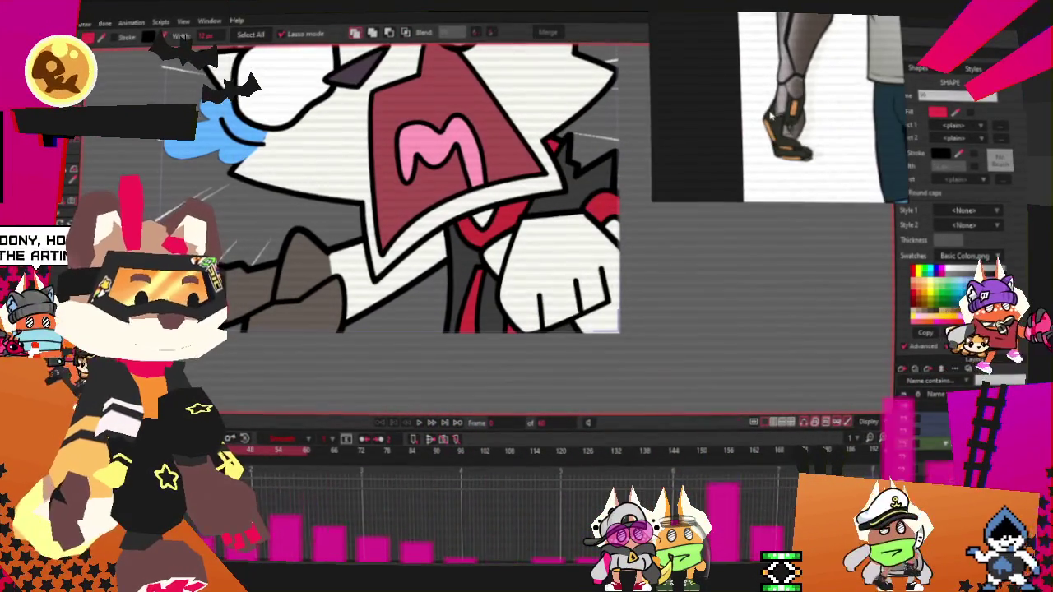
{"action": "scroll", "coordinate": [778, 119], "scroll_direction": "up", "scroll_amount": 3}
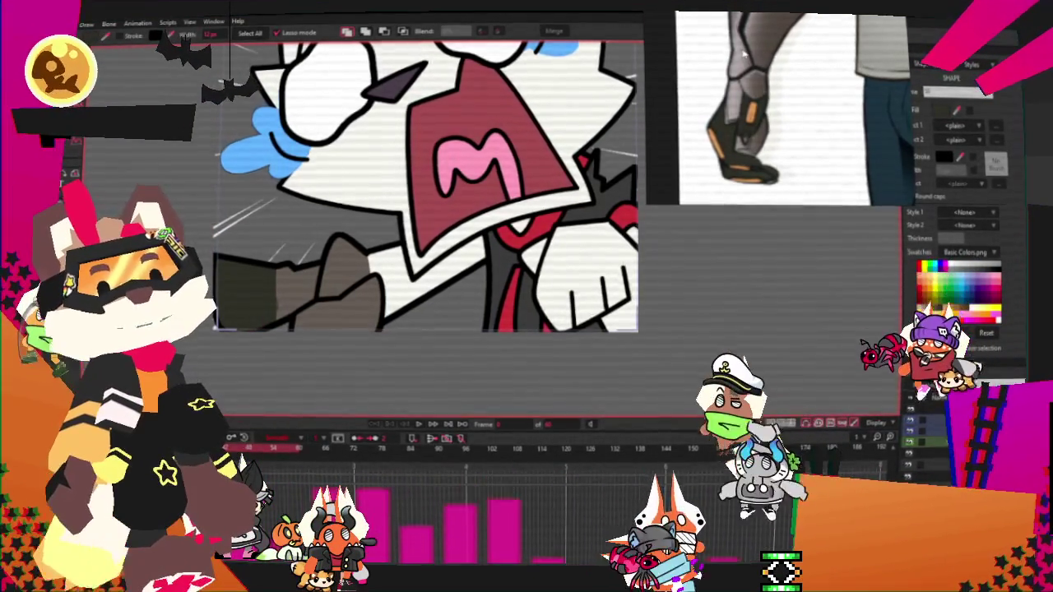
{"action": "scroll", "coordinate": [893, 121], "scroll_direction": "down", "scroll_amount": 3}
{"action": "scroll", "coordinate": [893, 121], "scroll_direction": "down", "scroll_amount": 3}
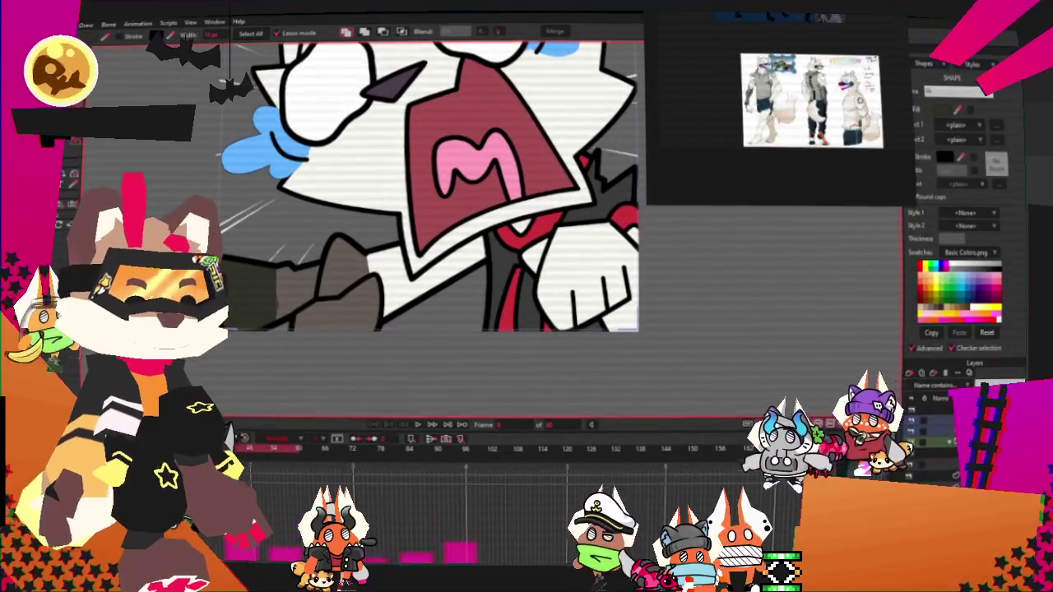
{"action": "scroll", "coordinate": [872, 115], "scroll_direction": "up", "scroll_amount": 3}
{"action": "scroll", "coordinate": [871, 116], "scroll_direction": "up", "scroll_amount": 2}
{"action": "scroll", "coordinate": [871, 116], "scroll_direction": "up", "scroll_amount": 2}
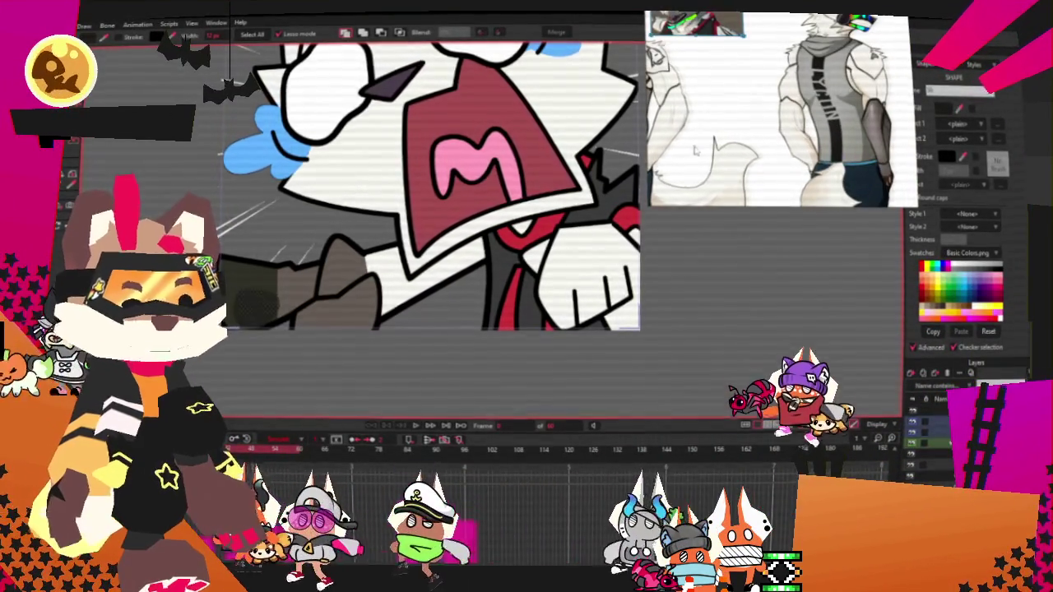
{"action": "scroll", "coordinate": [437, 294], "scroll_direction": "down", "scroll_amount": 5}
{"action": "scroll", "coordinate": [404, 306], "scroll_direction": "up", "scroll_amount": 4}
{"action": "scroll", "coordinate": [395, 251], "scroll_direction": "up", "scroll_amount": 2}
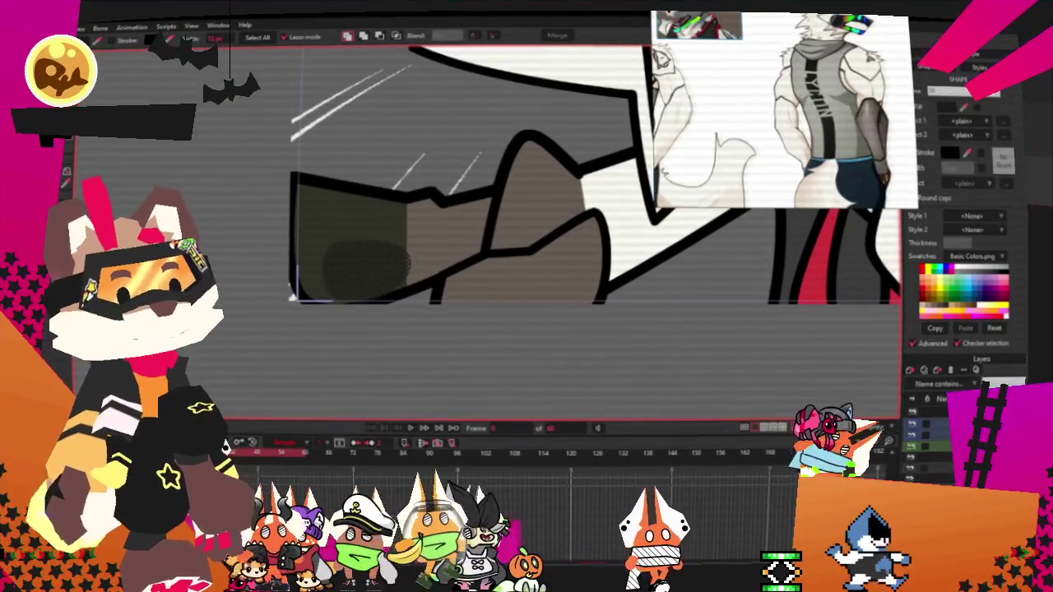
Step: Change the paw pad's fill from dark grey to light pink (245/141/209)
{"action": "left_click", "coordinate": [946, 109]}
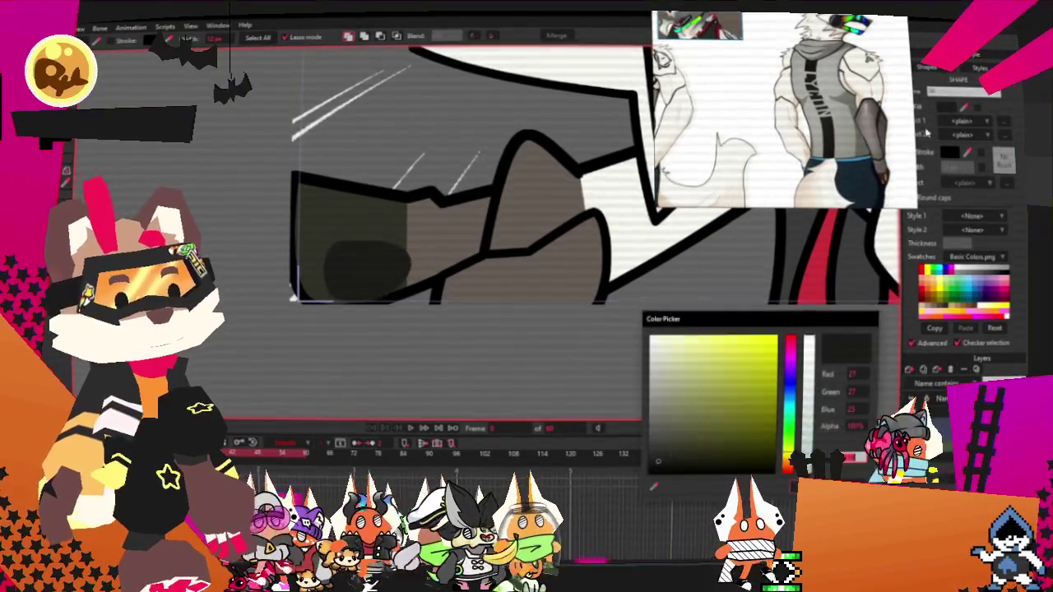
{"action": "left_click", "coordinate": [791, 368]}
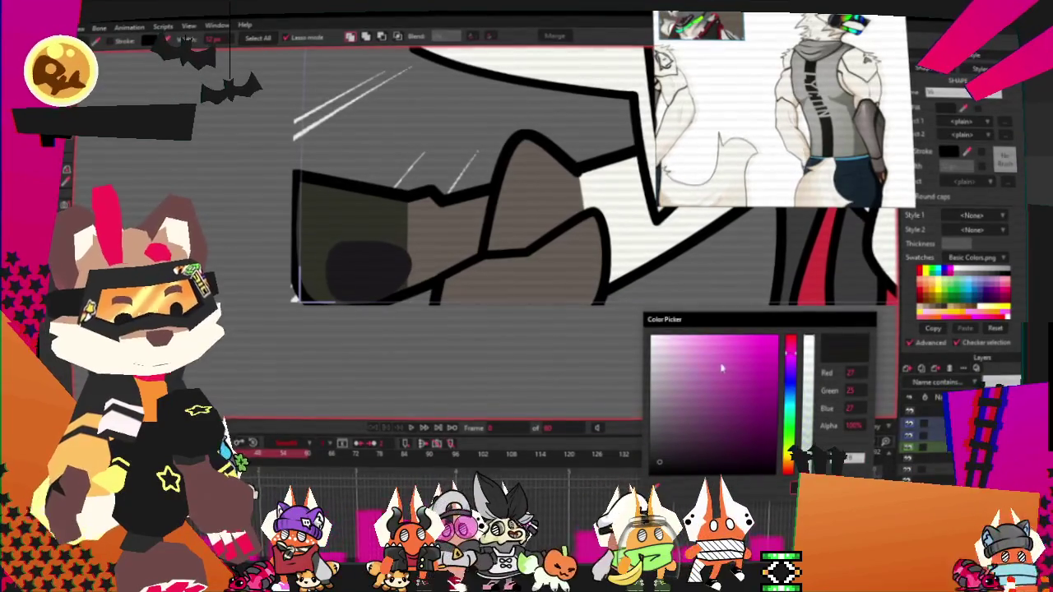
{"action": "left_click", "coordinate": [709, 354]}
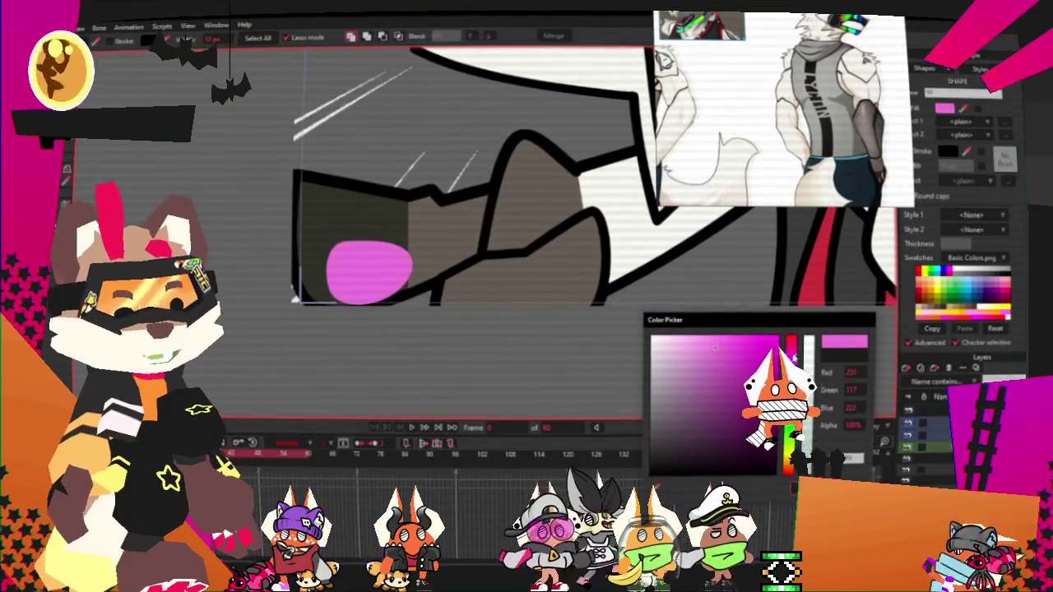
{"action": "left_click", "coordinate": [708, 344]}
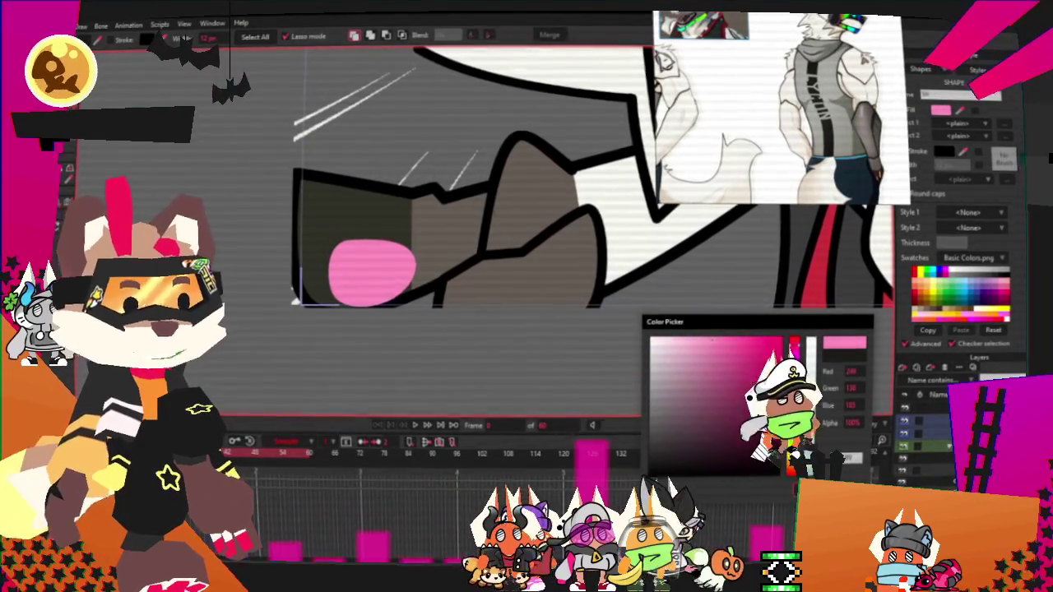
{"action": "key", "text": "Return"}
{"action": "scroll", "coordinate": [310, 244], "scroll_direction": "down", "scroll_amount": 4}
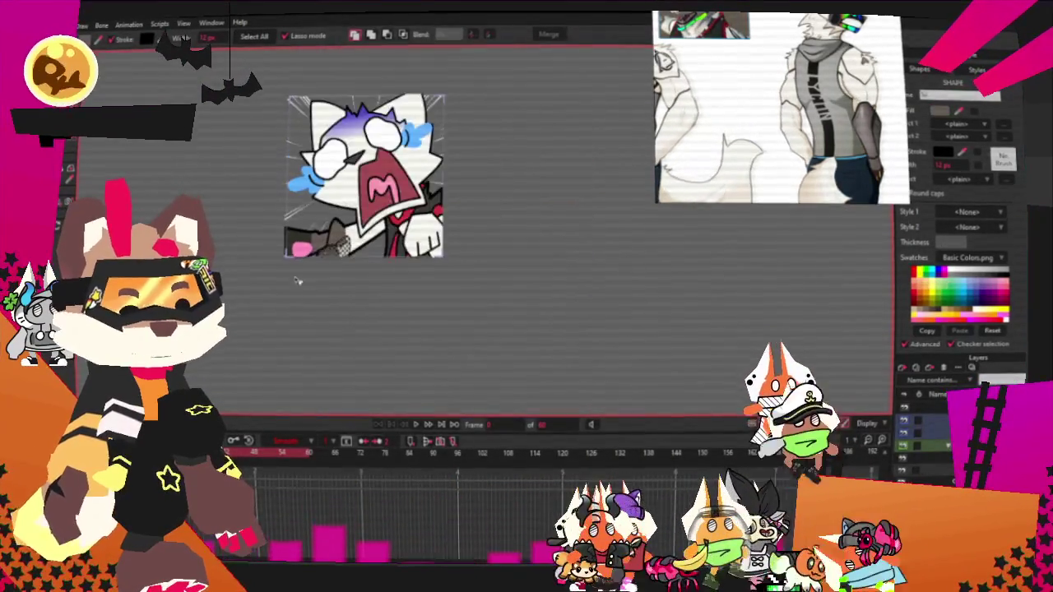
{"action": "scroll", "coordinate": [310, 244], "scroll_direction": "up", "scroll_amount": 2}
{"action": "left_click", "coordinate": [939, 110]}
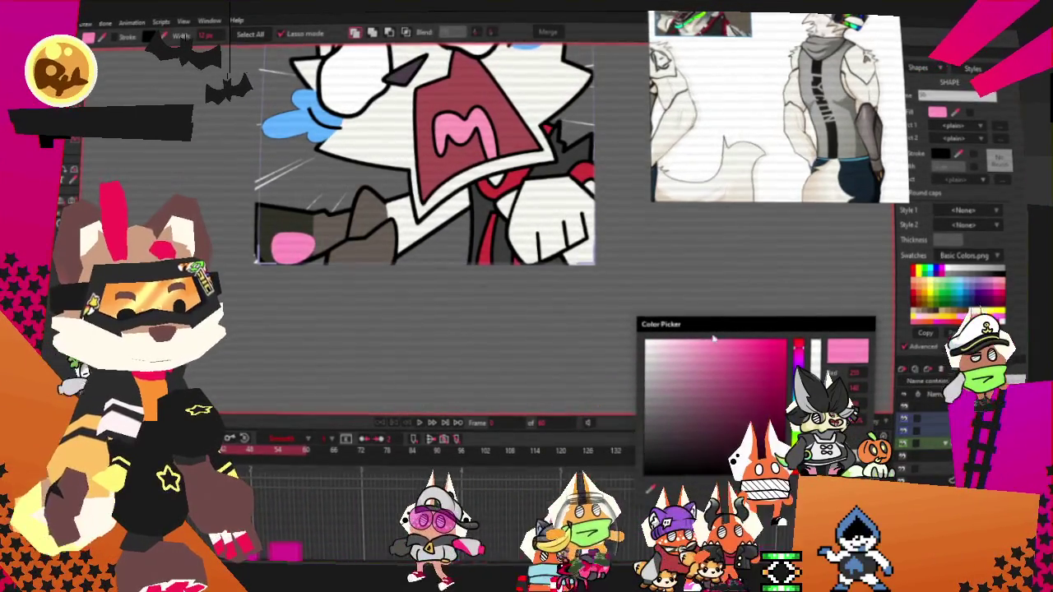
Step: Dismiss the colour chooser and zoom around the mouth and paw to check the pink pad
{"action": "key", "text": "Escape"}
{"action": "scroll", "coordinate": [466, 234], "scroll_direction": "down", "scroll_amount": 3}
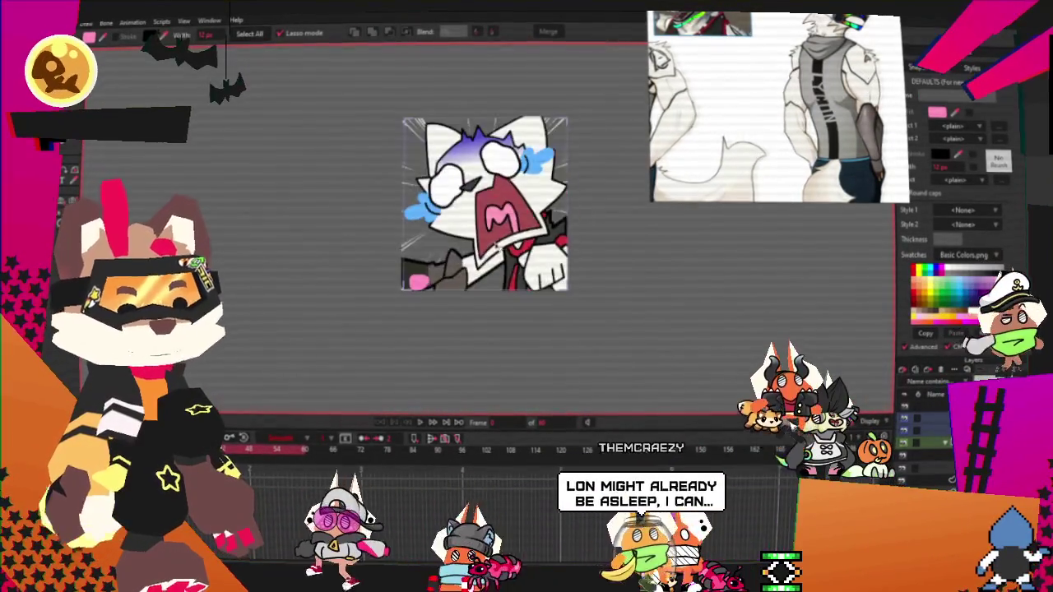
{"action": "scroll", "coordinate": [466, 234], "scroll_direction": "up", "scroll_amount": 5}
{"action": "scroll", "coordinate": [467, 234], "scroll_direction": "down", "scroll_amount": 2}
{"action": "scroll", "coordinate": [493, 214], "scroll_direction": "up", "scroll_amount": 3}
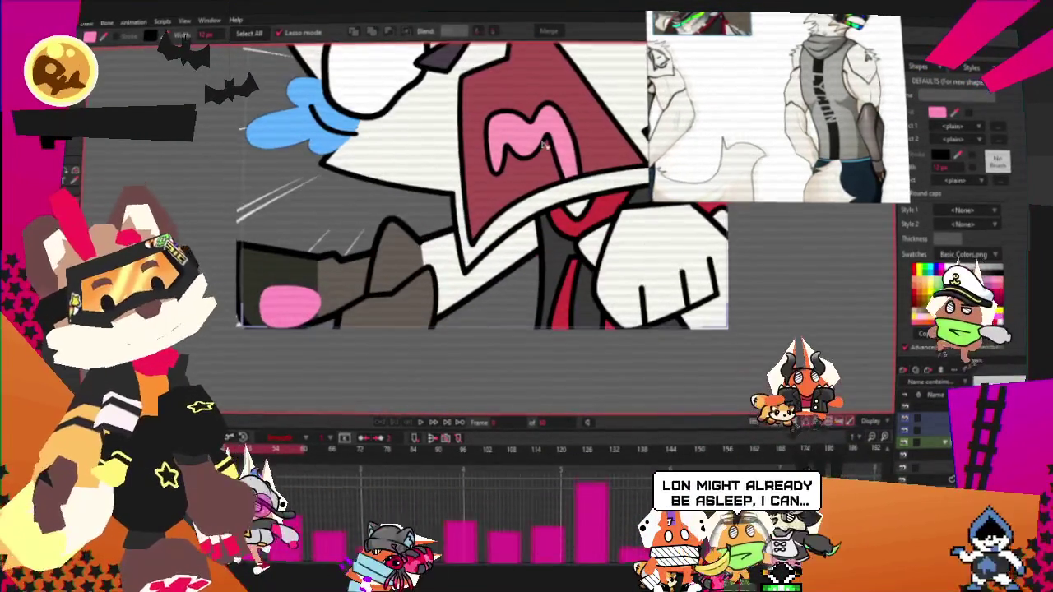
{"action": "scroll", "coordinate": [535, 189], "scroll_direction": "down", "scroll_amount": 2}
{"action": "scroll", "coordinate": [536, 190], "scroll_direction": "up", "scroll_amount": 2}
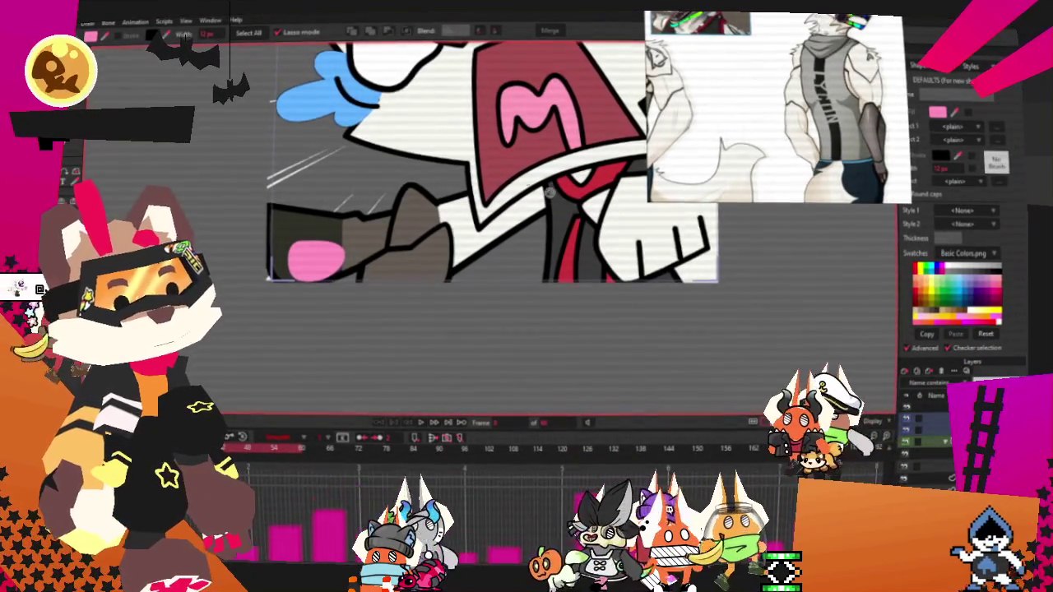
{"action": "scroll", "coordinate": [735, 97], "scroll_direction": "up", "scroll_amount": 2}
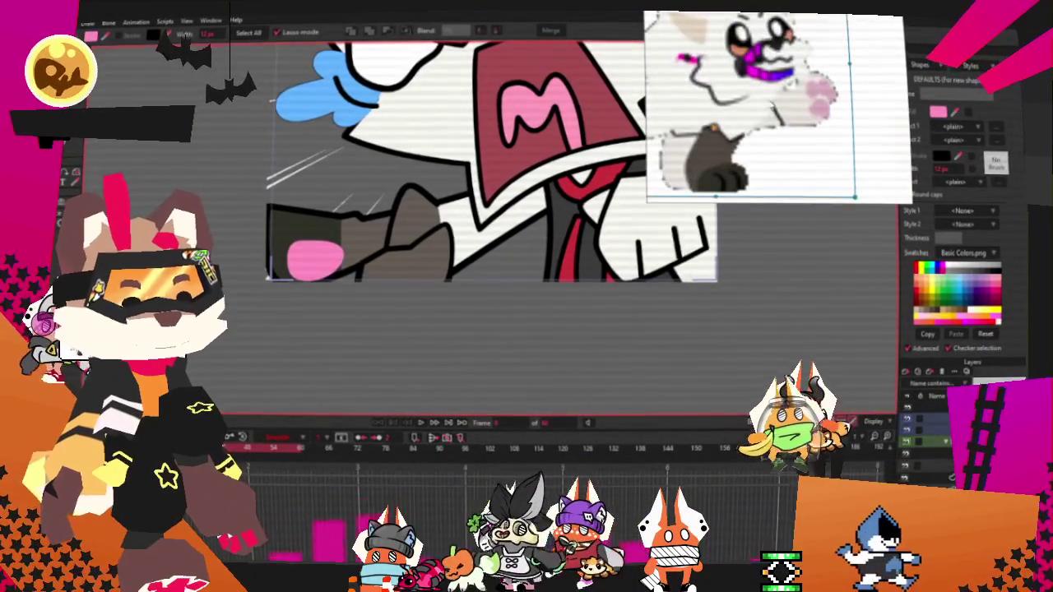
{"action": "scroll", "coordinate": [390, 207], "scroll_direction": "up", "scroll_amount": 2}
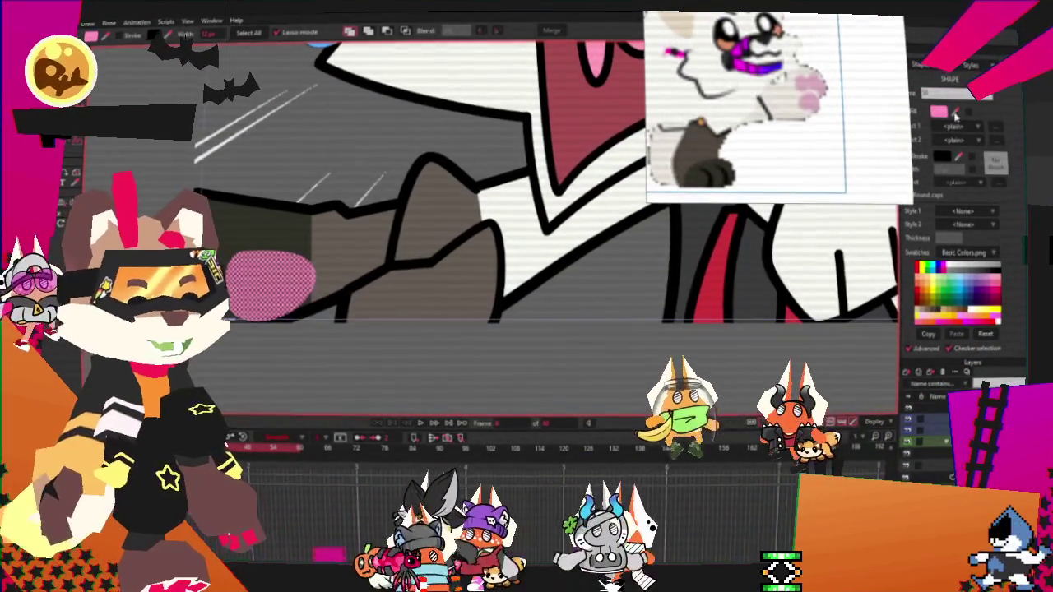
{"action": "scroll", "coordinate": [375, 320], "scroll_direction": "down", "scroll_amount": 1}
{"action": "scroll", "coordinate": [352, 263], "scroll_direction": "up", "scroll_amount": 1}
{"action": "scroll", "coordinate": [329, 257], "scroll_direction": "down", "scroll_amount": 2}
{"action": "scroll", "coordinate": [296, 254], "scroll_direction": "down", "scroll_amount": 1}
{"action": "scroll", "coordinate": [264, 250], "scroll_direction": "up", "scroll_amount": 1}
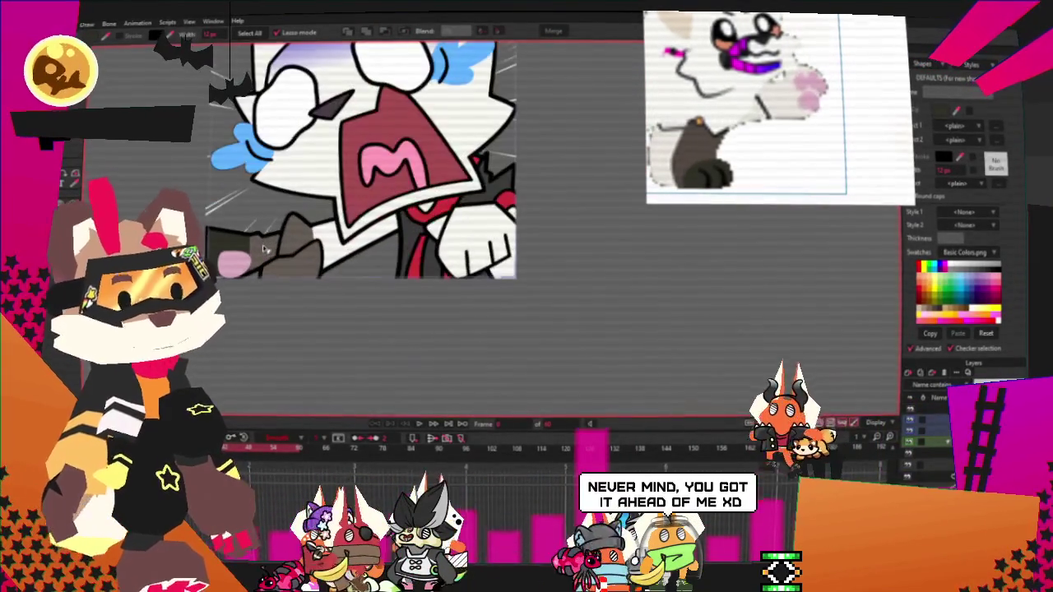
{"action": "scroll", "coordinate": [381, 207], "scroll_direction": "up", "scroll_amount": 1}
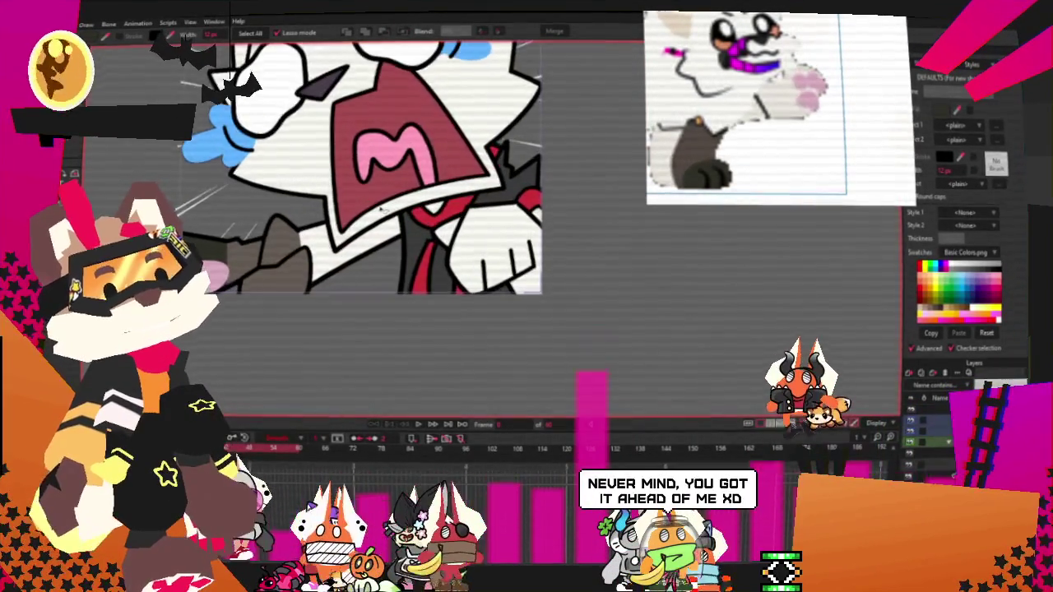
{"action": "scroll", "coordinate": [377, 243], "scroll_direction": "down", "scroll_amount": 1}
{"action": "scroll", "coordinate": [372, 280], "scroll_direction": "up", "scroll_amount": 1}
{"action": "scroll", "coordinate": [372, 282], "scroll_direction": "up", "scroll_amount": 1}
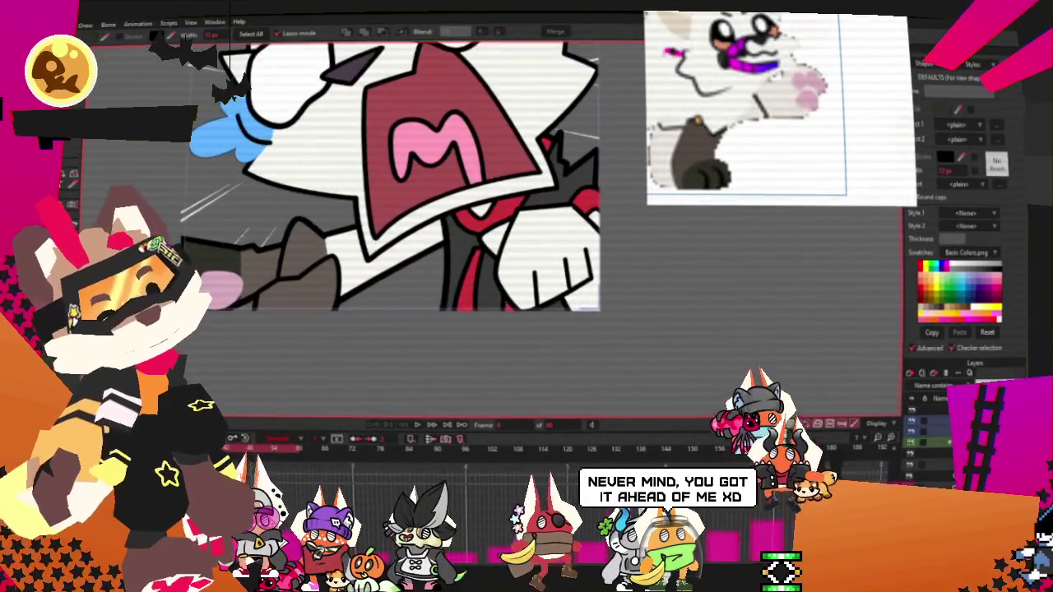
Step: Drag the selected paw points with Transform Points to reshape the dark paw
{"action": "key", "text": "t"}
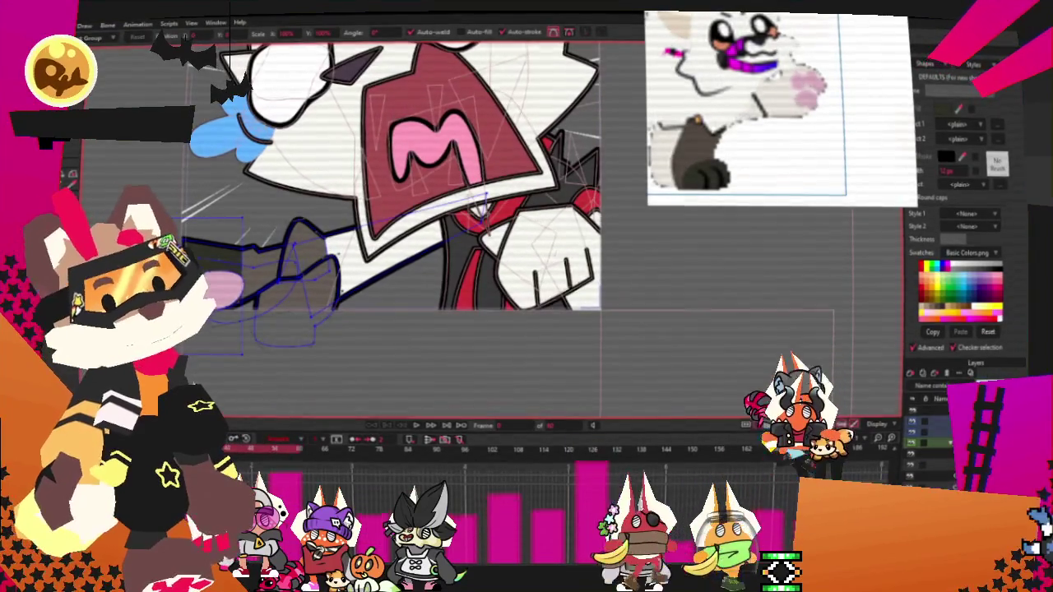
{"action": "scroll", "coordinate": [243, 280], "scroll_direction": "up", "scroll_amount": 1}
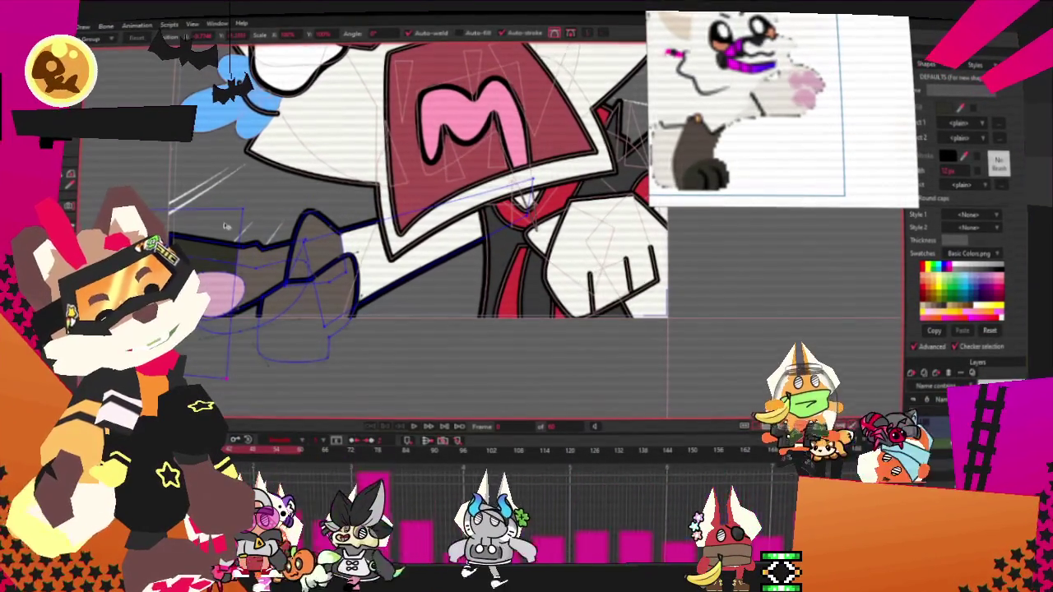
{"action": "left_click_drag", "start_coordinate": [224, 222], "coordinate": [426, 402]}
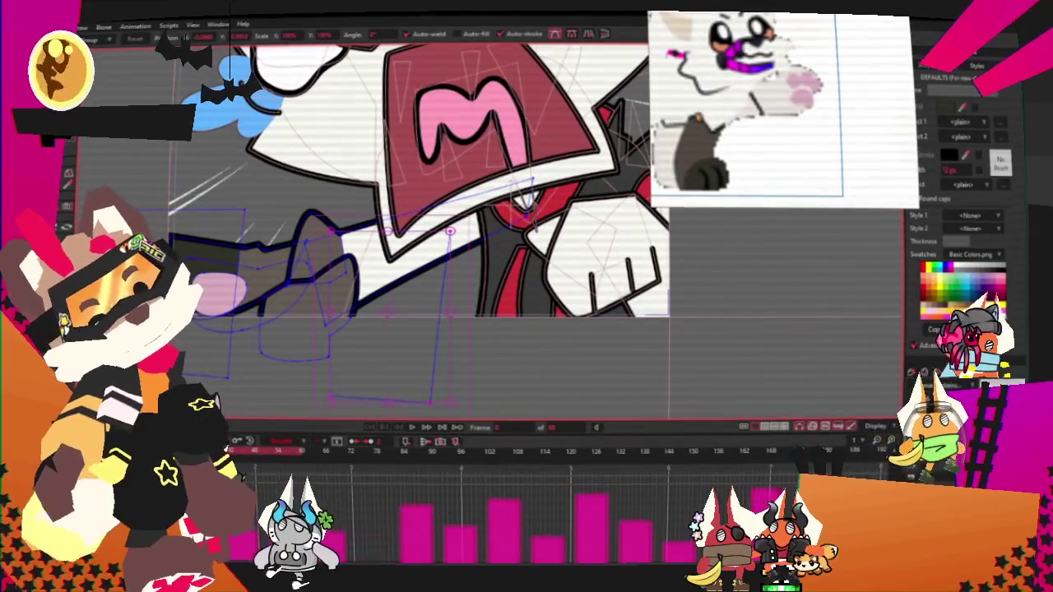
{"action": "key", "text": "q"}
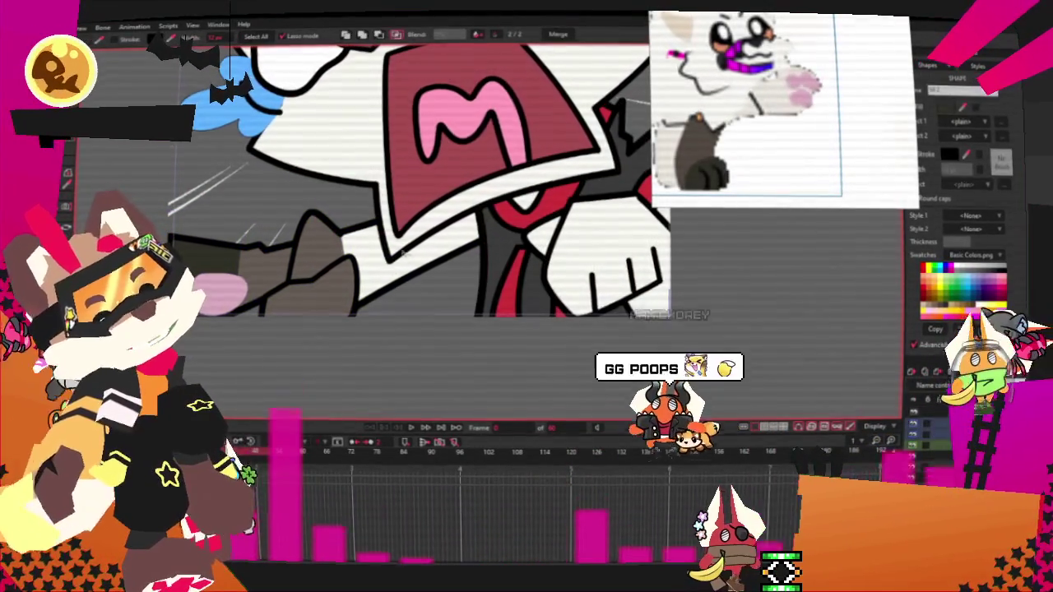
{"action": "scroll", "coordinate": [304, 164], "scroll_direction": "down", "scroll_amount": 3}
{"action": "scroll", "coordinate": [212, 178], "scroll_direction": "up", "scroll_amount": 3}
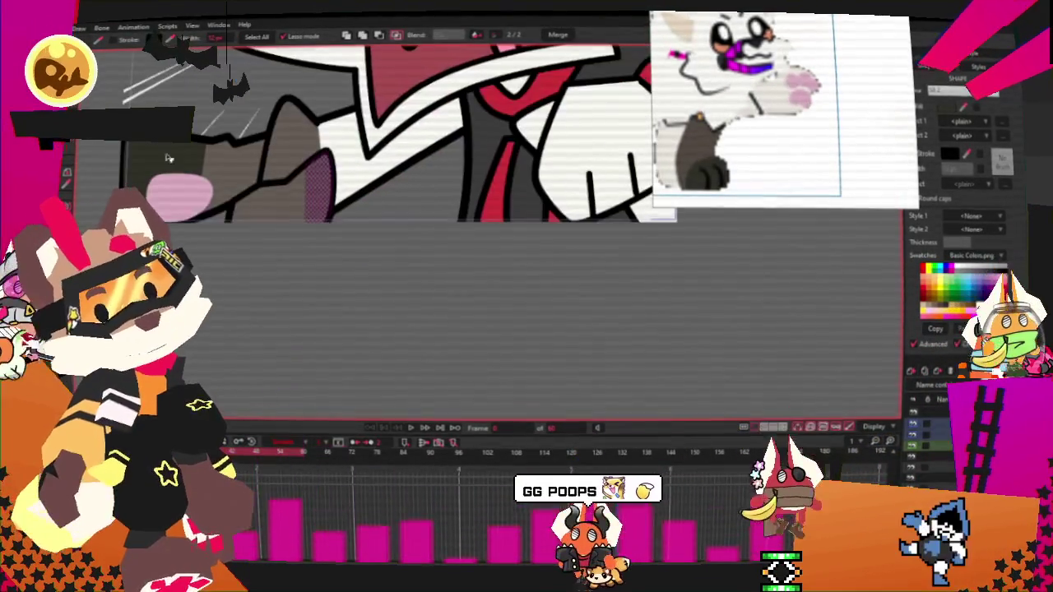
{"action": "scroll", "coordinate": [305, 280], "scroll_direction": "up", "scroll_amount": 2}
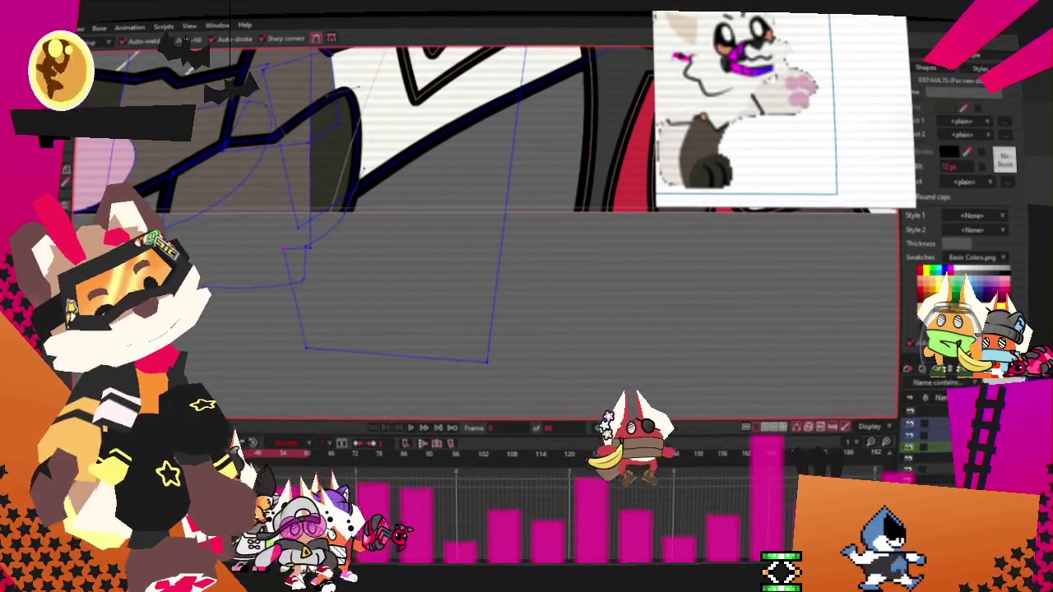
Step: Re-enter Transform Points to inspect the paw shape, then return to Select Points
{"action": "key", "text": "t"}
{"action": "scroll", "coordinate": [304, 279], "scroll_direction": "up", "scroll_amount": 2}
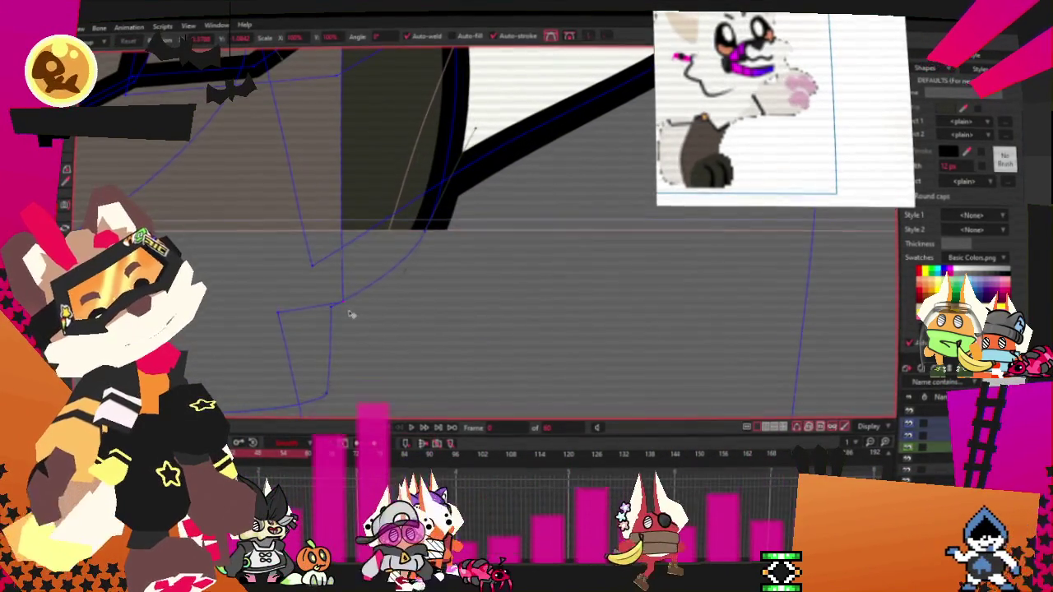
{"action": "scroll", "coordinate": [373, 291], "scroll_direction": "down", "scroll_amount": 2}
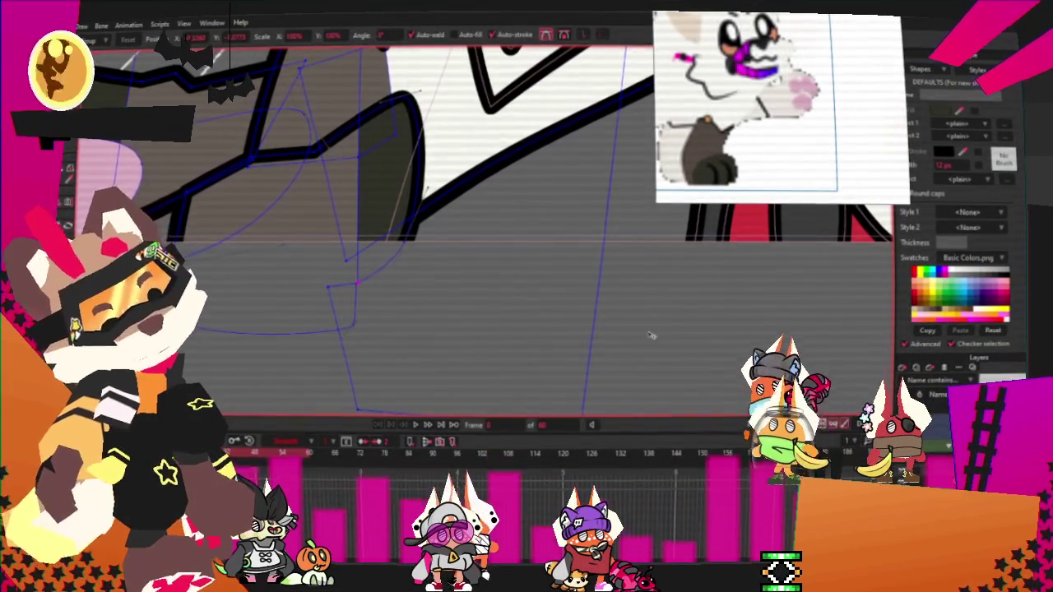
{"action": "scroll", "coordinate": [349, 363], "scroll_direction": "down", "scroll_amount": 3}
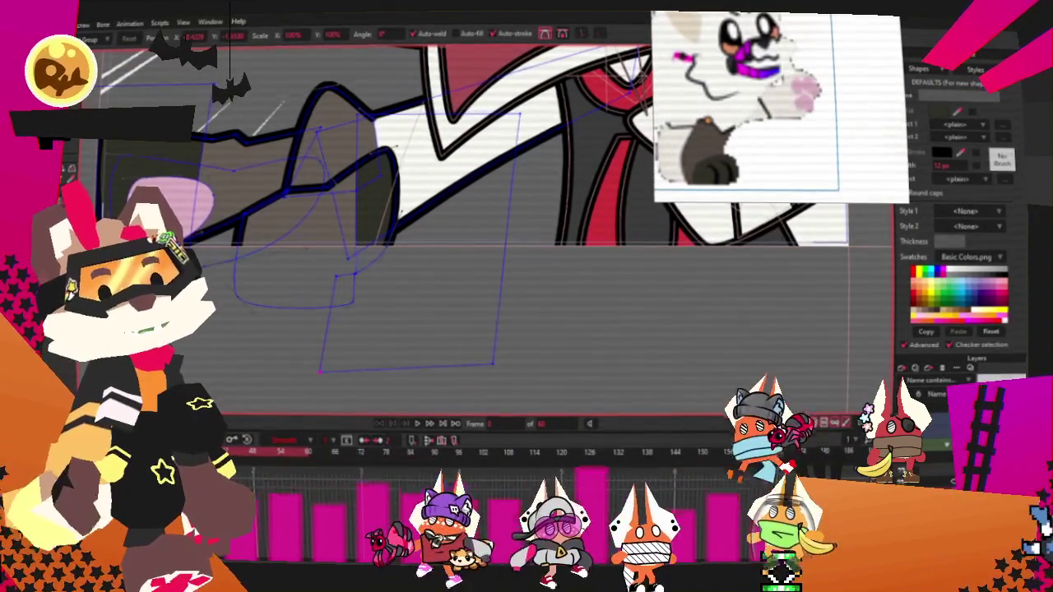
{"action": "scroll", "coordinate": [459, 286], "scroll_direction": "down", "scroll_amount": 3}
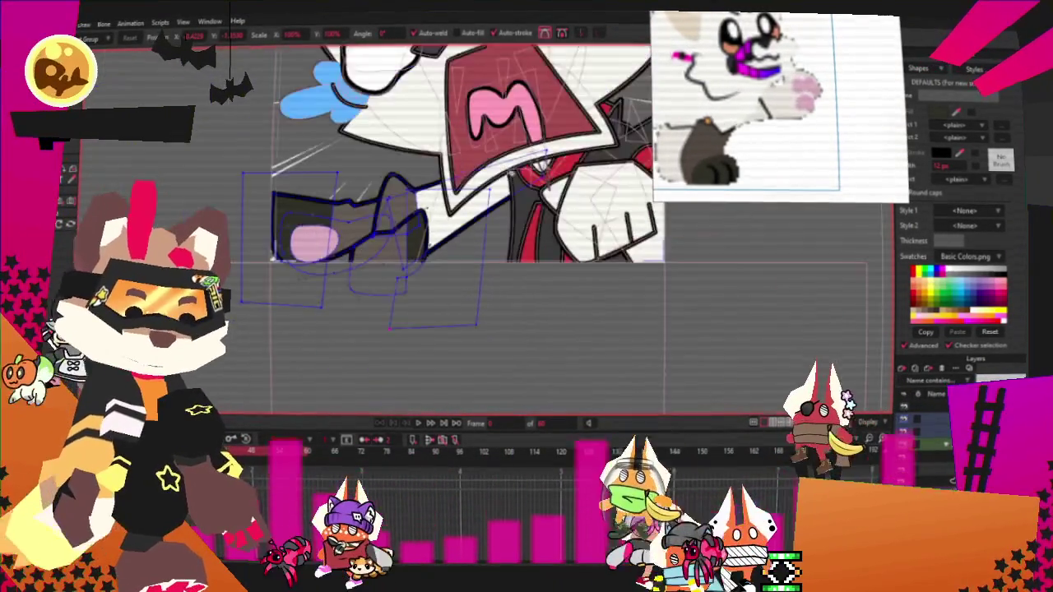
{"action": "scroll", "coordinate": [310, 247], "scroll_direction": "up", "scroll_amount": 3}
{"action": "scroll", "coordinate": [311, 246], "scroll_direction": "up", "scroll_amount": 2}
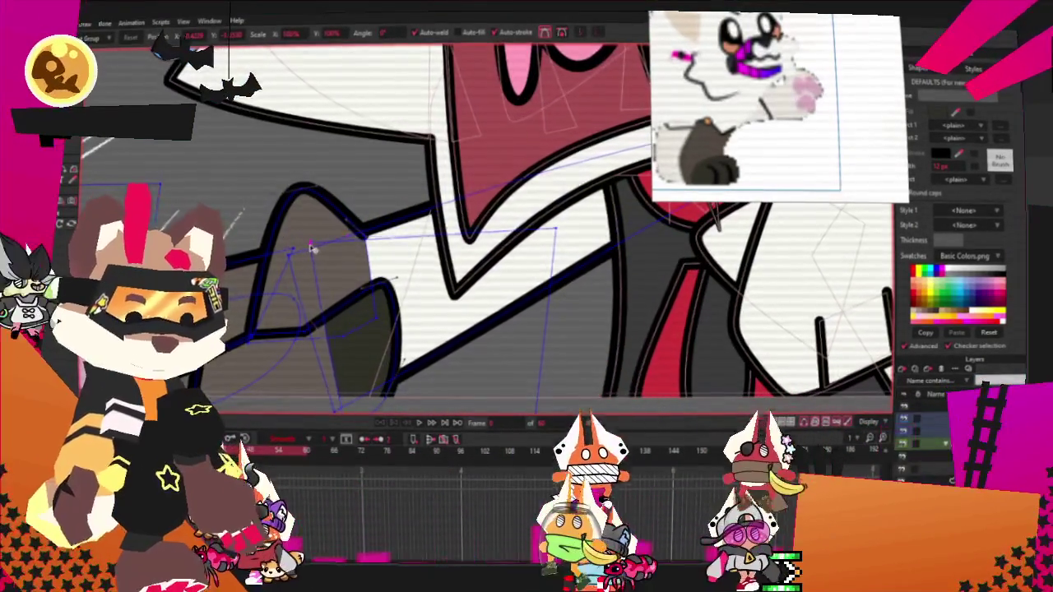
{"action": "scroll", "coordinate": [311, 247], "scroll_direction": "down", "scroll_amount": 1}
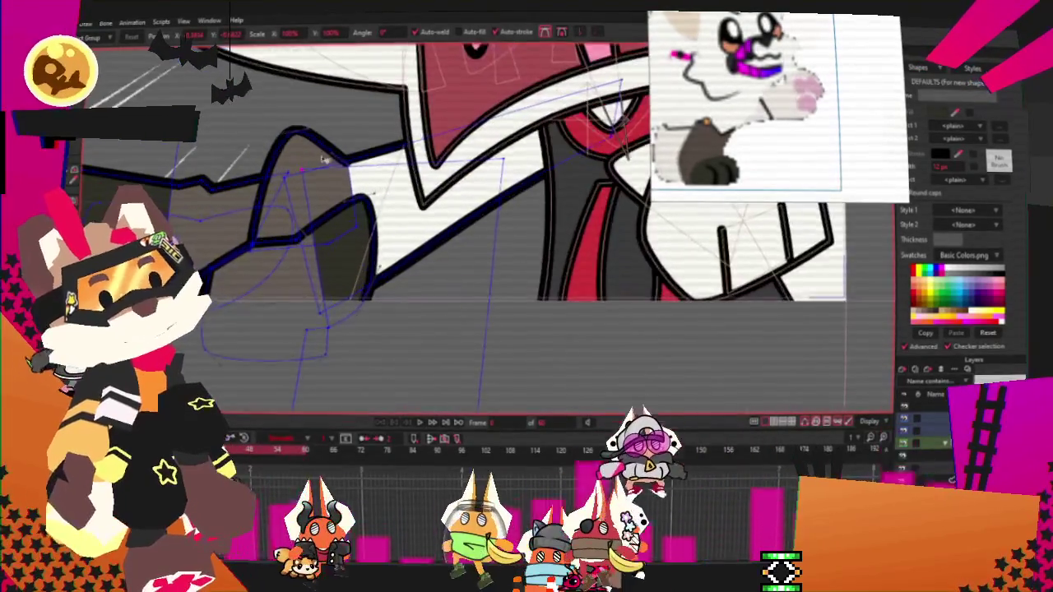
{"action": "scroll", "coordinate": [325, 159], "scroll_direction": "down", "scroll_amount": 2}
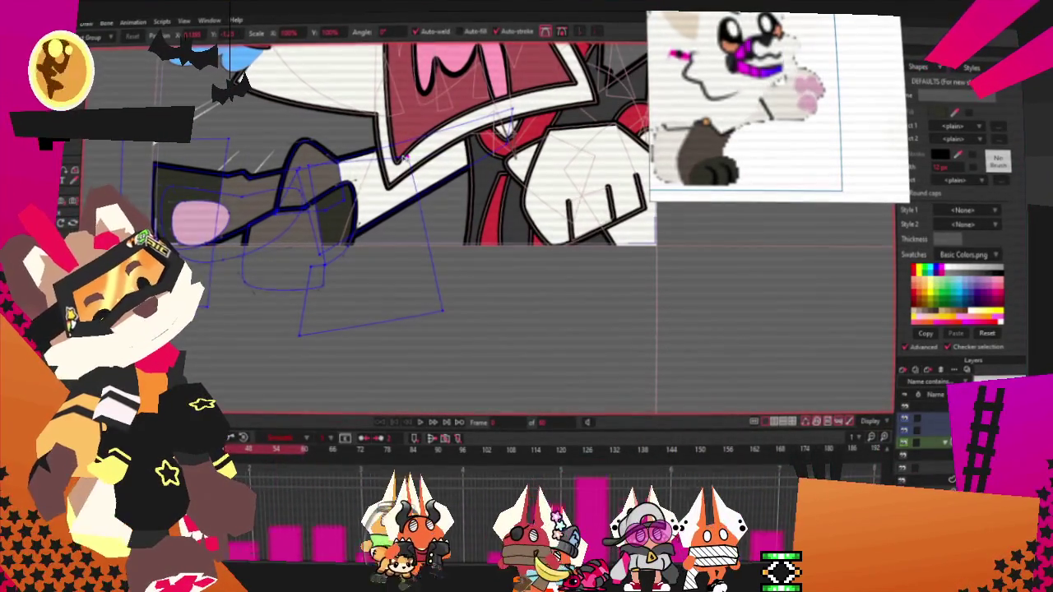
{"action": "scroll", "coordinate": [503, 78], "scroll_direction": "up", "scroll_amount": 1}
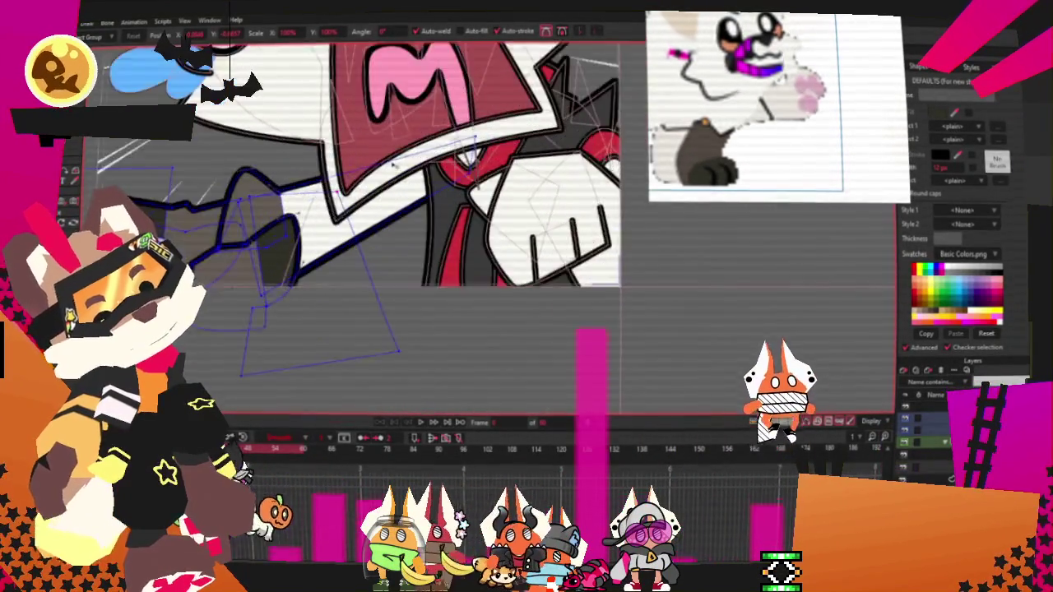
{"action": "scroll", "coordinate": [504, 78], "scroll_direction": "up", "scroll_amount": 1}
{"action": "key", "text": "g"}
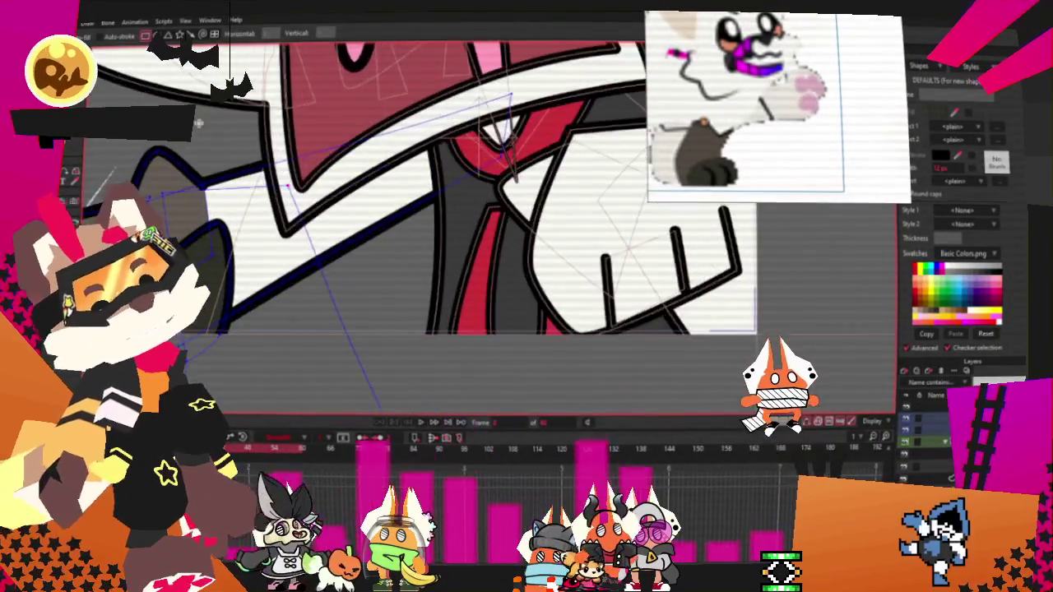
{"action": "left_click_drag", "start_coordinate": [178, 153], "coordinate": [346, 349]}
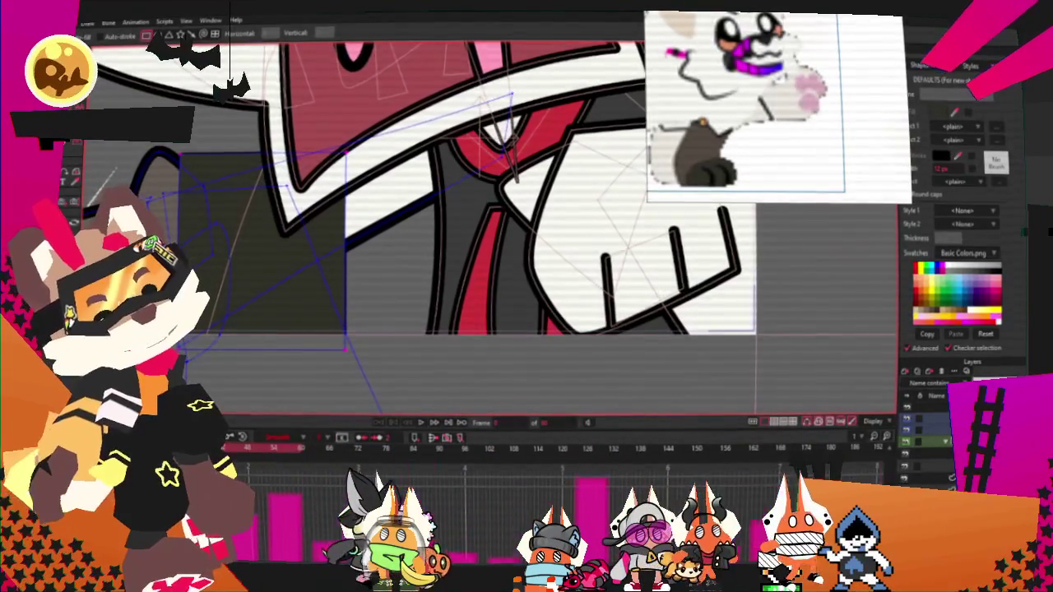
{"action": "left_click", "coordinate": [351, 30]}
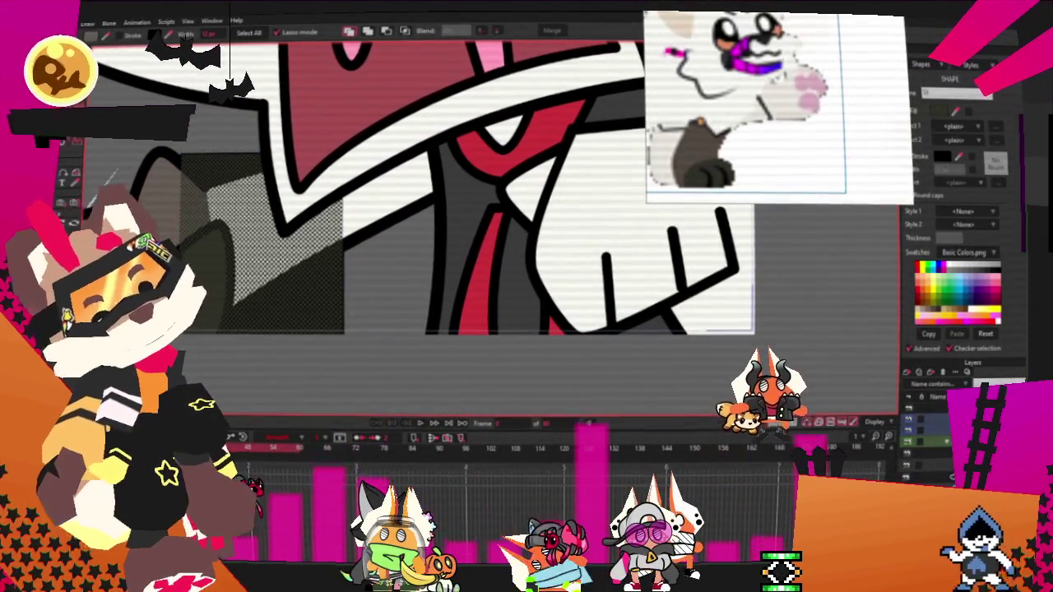
{"action": "left_click", "coordinate": [406, 31]}
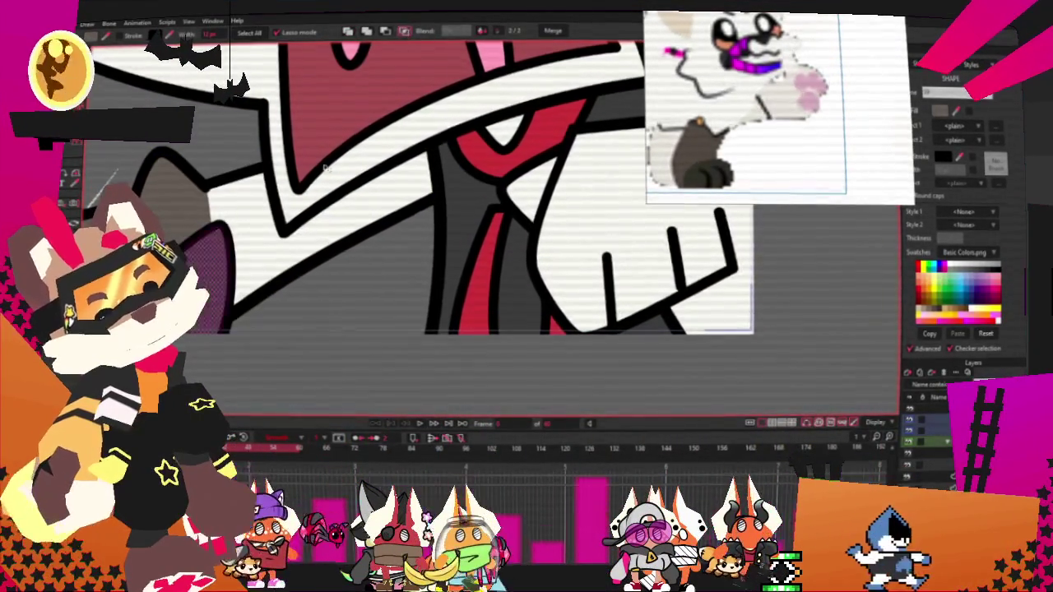
{"action": "left_click", "coordinate": [247, 130]}
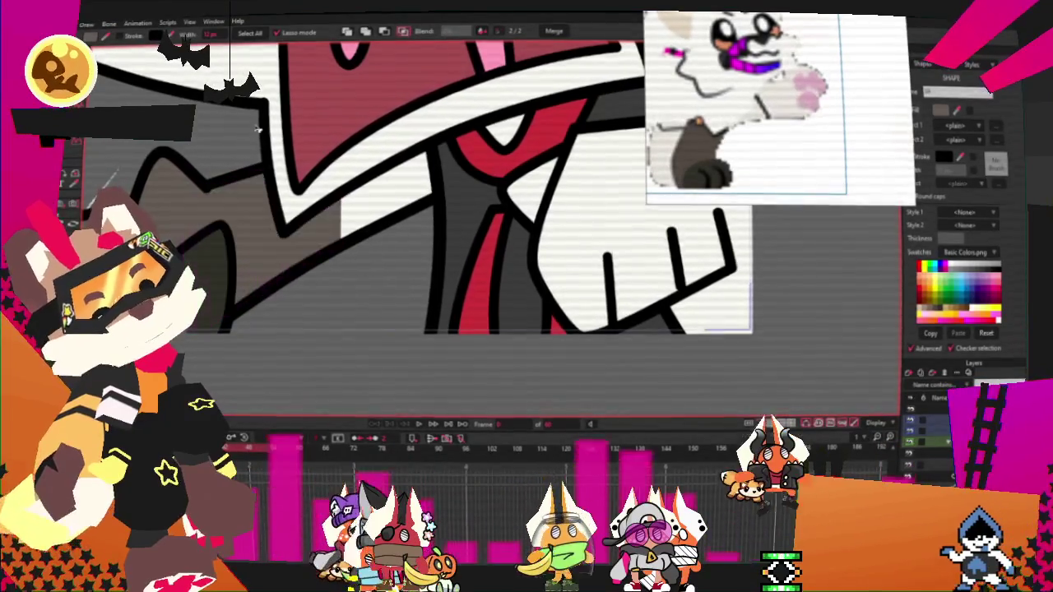
{"action": "left_click", "coordinate": [257, 234]}
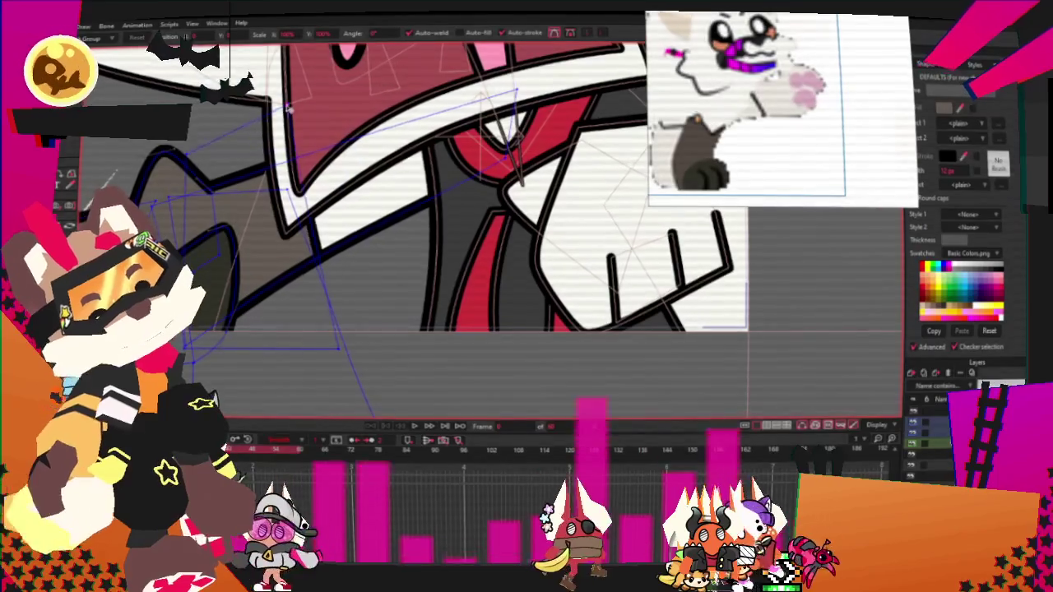
Step: Zoom around the mouth area and rewind the animation to the first frame
{"action": "scroll", "coordinate": [291, 105], "scroll_direction": "down", "scroll_amount": 2}
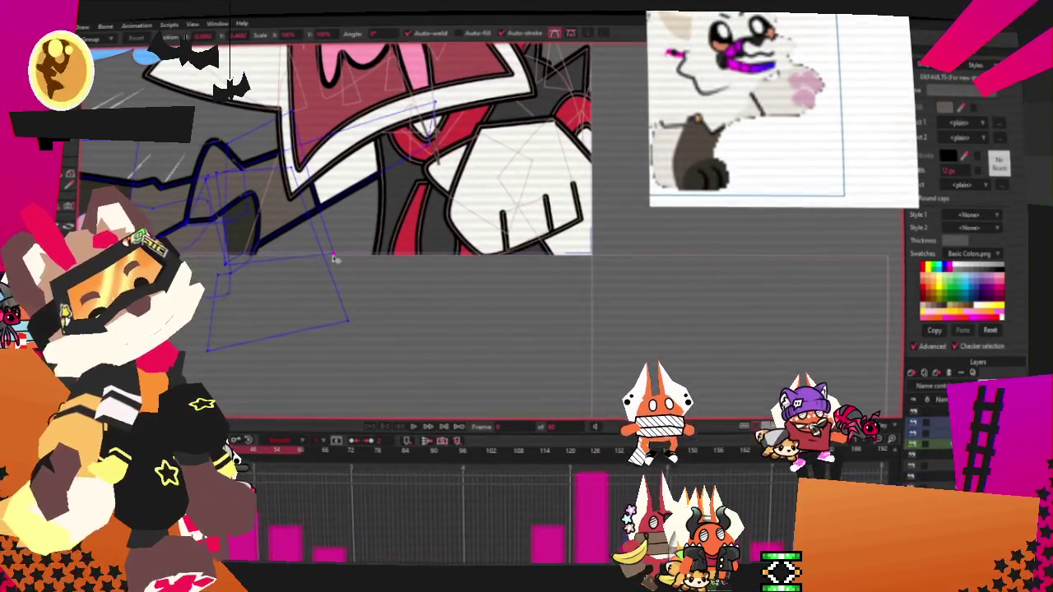
{"action": "scroll", "coordinate": [347, 230], "scroll_direction": "down", "scroll_amount": 2}
{"action": "scroll", "coordinate": [346, 230], "scroll_direction": "down", "scroll_amount": 1}
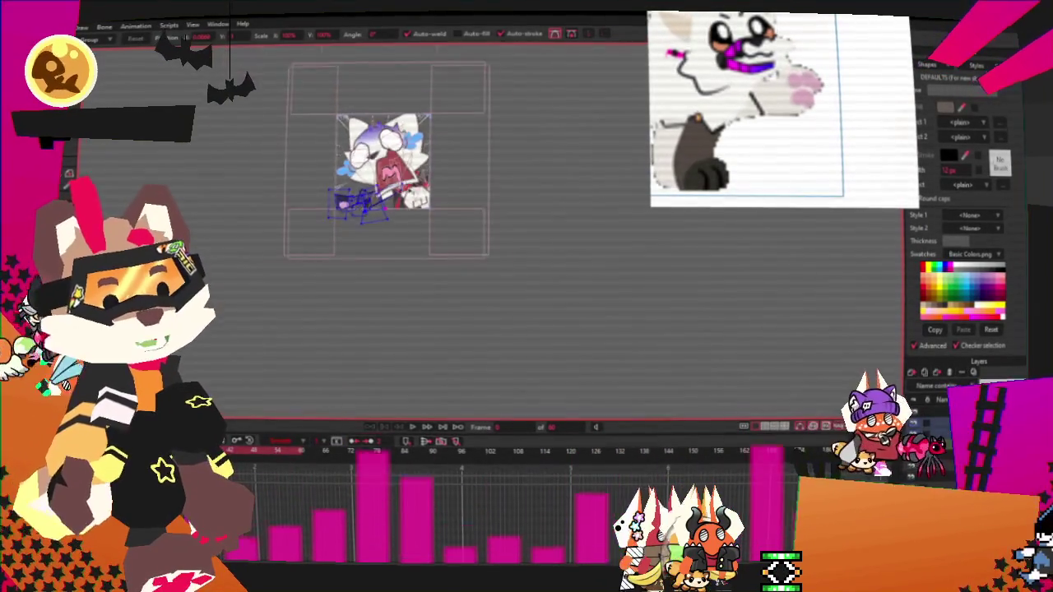
{"action": "scroll", "coordinate": [418, 365], "scroll_direction": "up", "scroll_amount": 2}
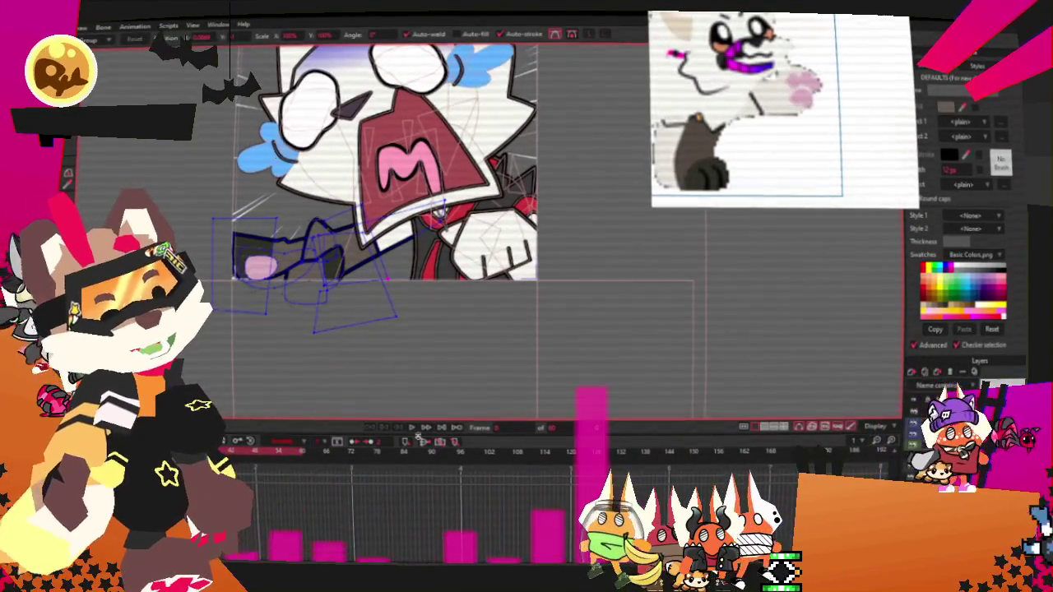
{"action": "scroll", "coordinate": [361, 197], "scroll_direction": "up", "scroll_amount": 1}
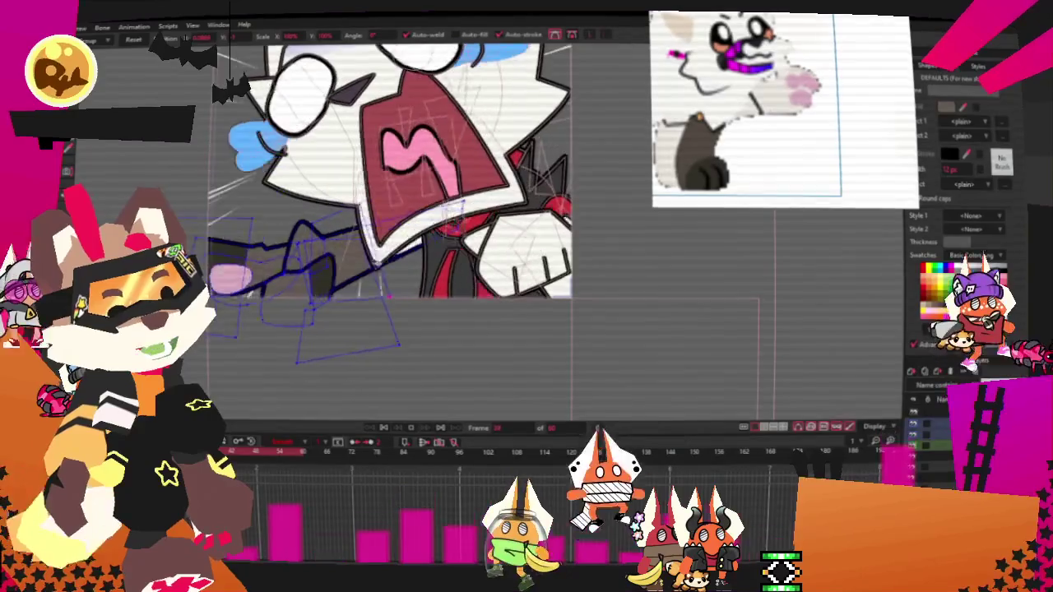
{"action": "scroll", "coordinate": [356, 304], "scroll_direction": "down", "scroll_amount": 2}
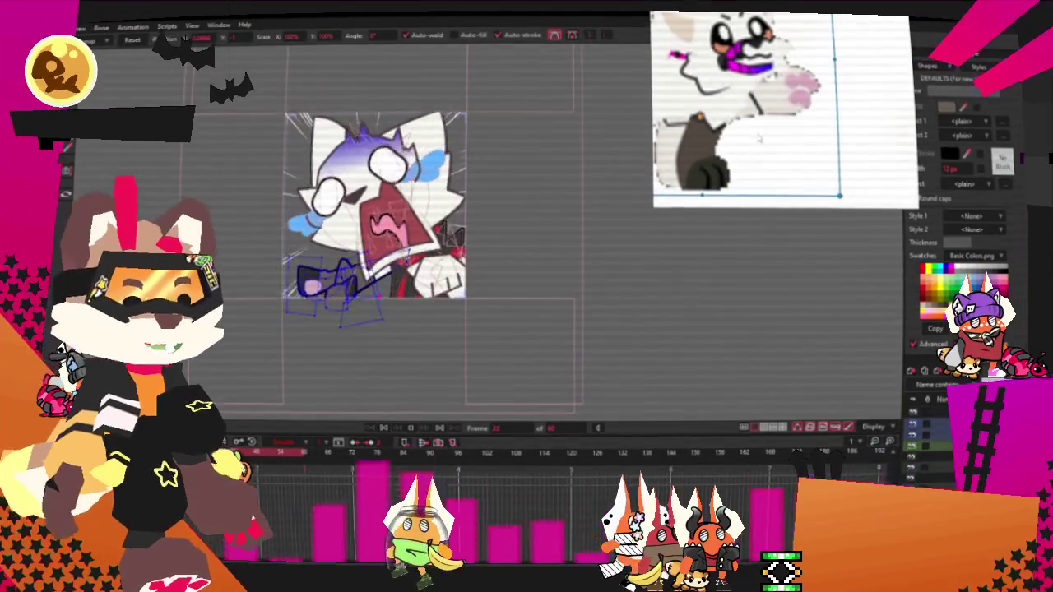
{"action": "scroll", "coordinate": [405, 255], "scroll_direction": "up", "scroll_amount": 1}
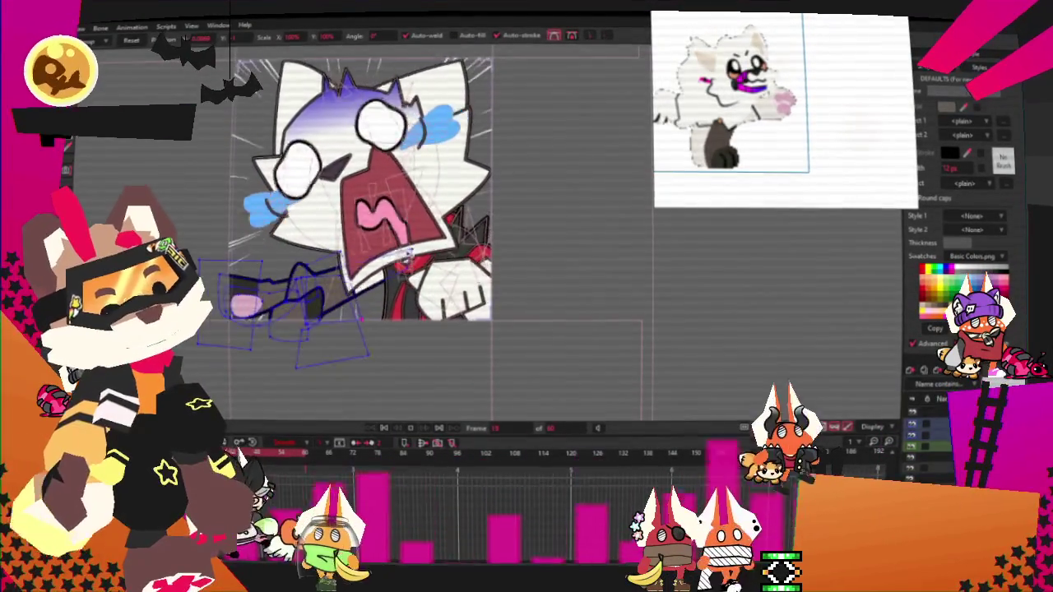
{"action": "scroll", "coordinate": [395, 214], "scroll_direction": "down", "scroll_amount": 1}
{"action": "scroll", "coordinate": [386, 173], "scroll_direction": "up", "scroll_amount": 2}
{"action": "scroll", "coordinate": [382, 145], "scroll_direction": "down", "scroll_amount": 2}
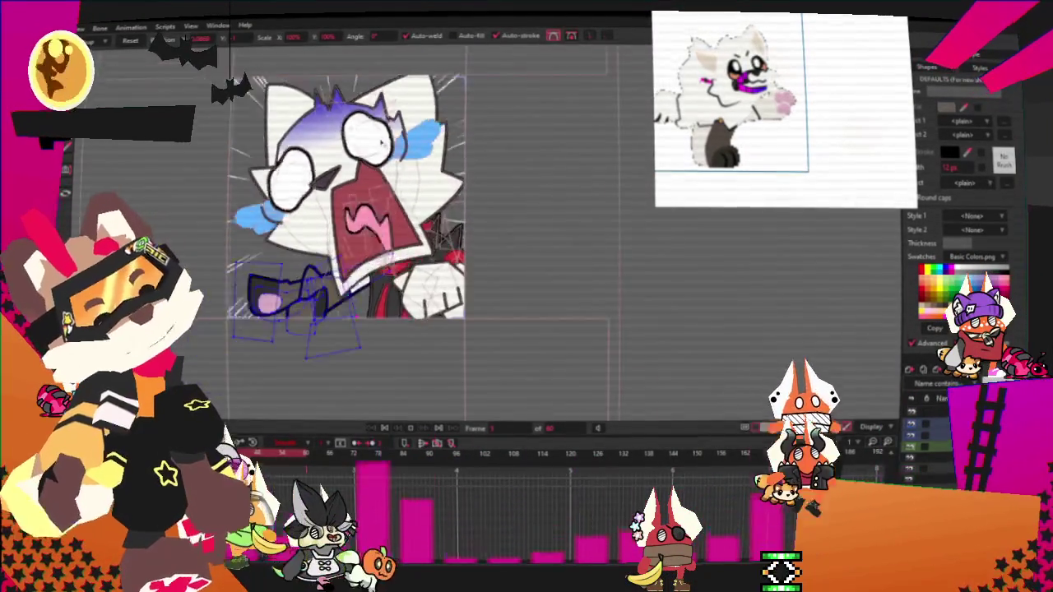
{"action": "scroll", "coordinate": [381, 143], "scroll_direction": "up", "scroll_amount": 1}
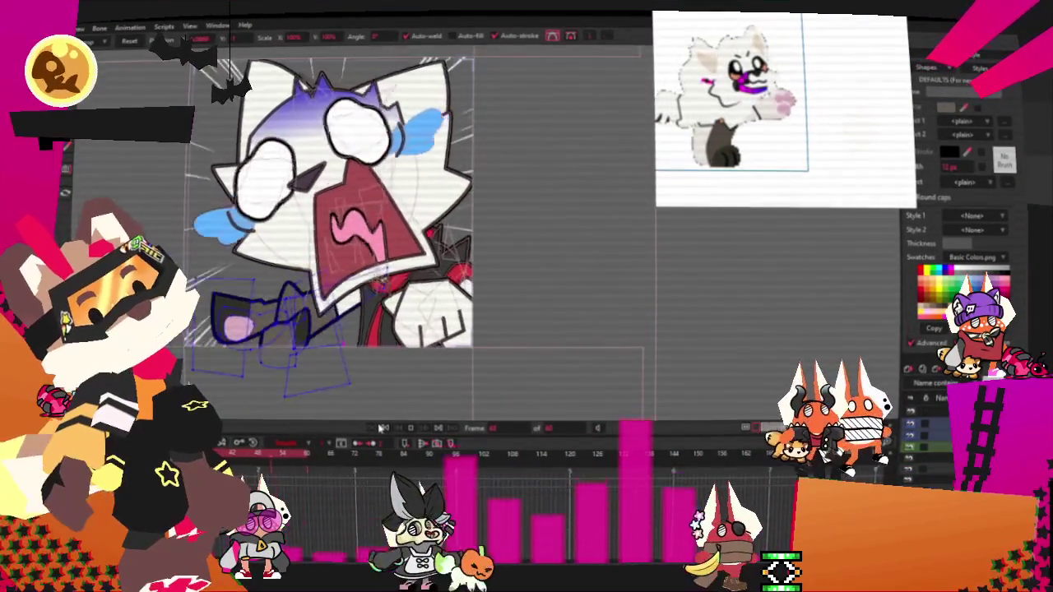
{"action": "left_click", "coordinate": [381, 429]}
{"action": "scroll", "coordinate": [387, 247], "scroll_direction": "up", "scroll_amount": 1}
{"action": "scroll", "coordinate": [387, 246], "scroll_direction": "up", "scroll_amount": 2}
{"action": "scroll", "coordinate": [388, 245], "scroll_direction": "up", "scroll_amount": 1}
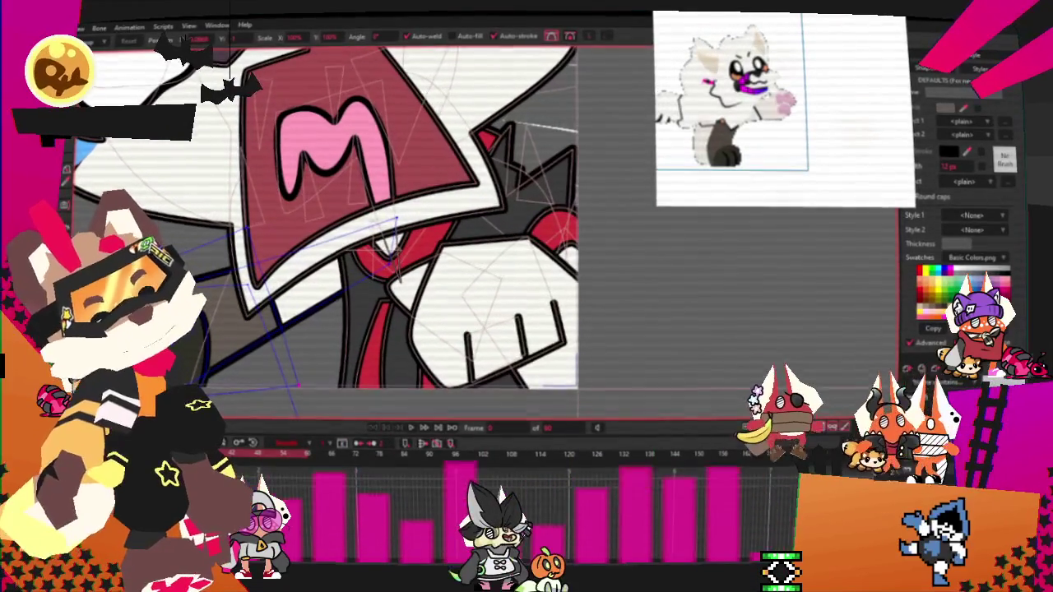
Step: Draw a small grey rectangle just left of the mouth, then pick it with Select Shape
{"action": "key", "text": "r"}
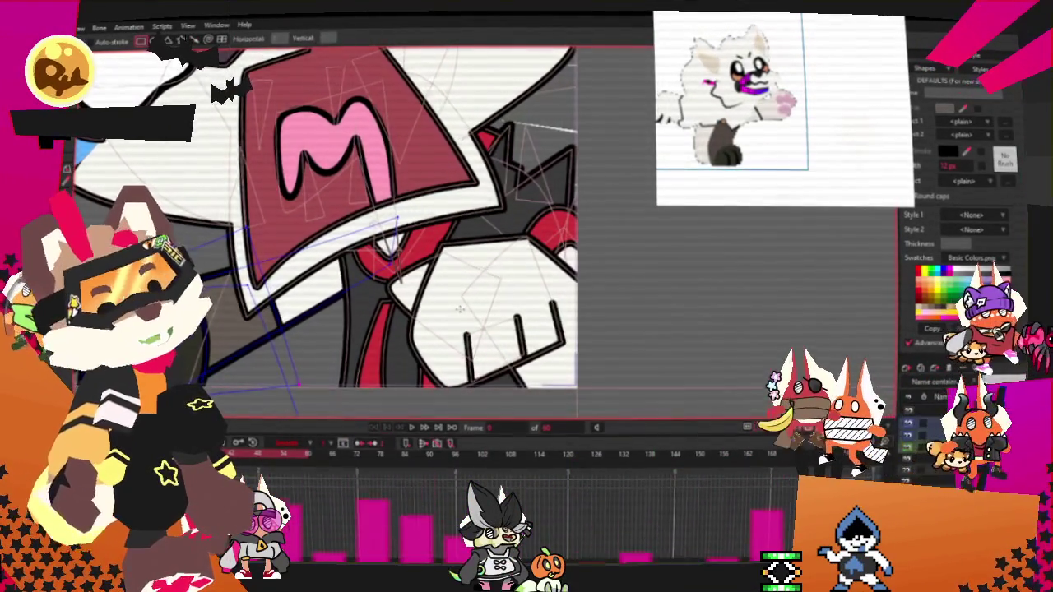
{"action": "scroll", "coordinate": [459, 308], "scroll_direction": "up", "scroll_amount": 2}
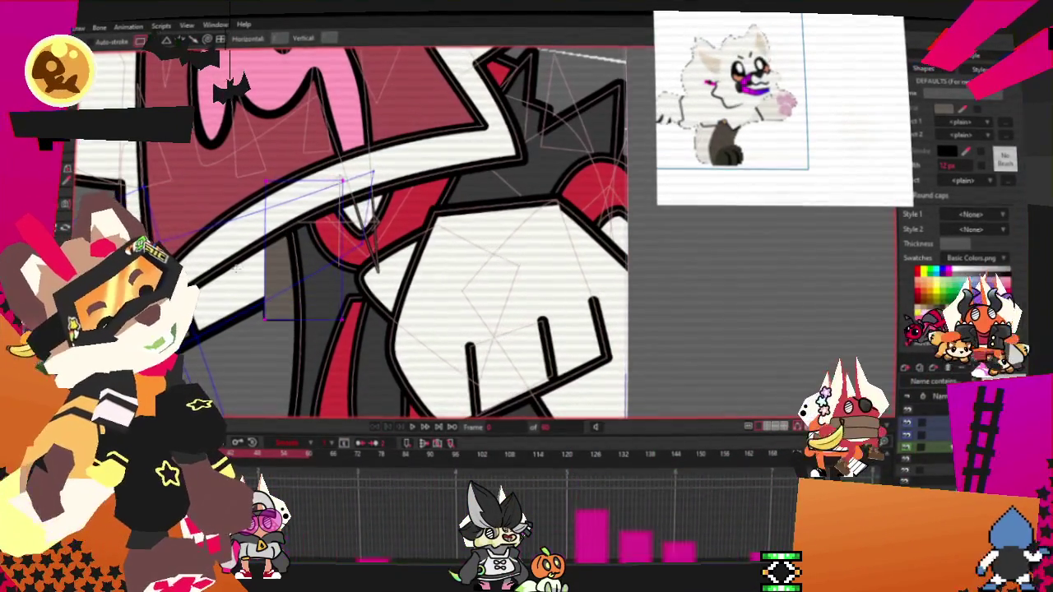
{"action": "key", "text": "g"}
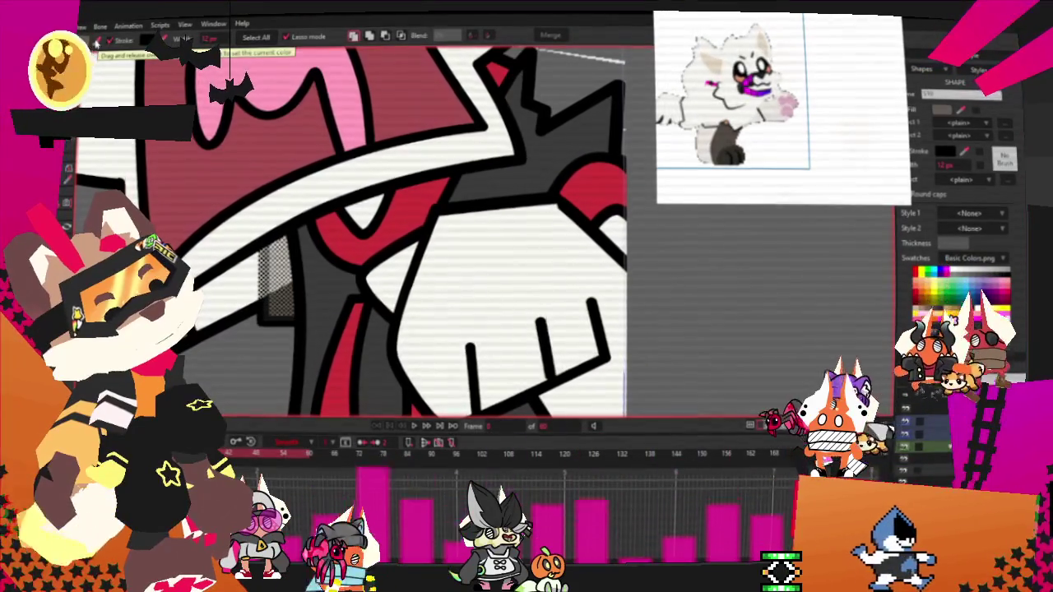
Step: Play the animation to preview the motion, then stop and rewind to frame 0
{"action": "key", "text": "space"}
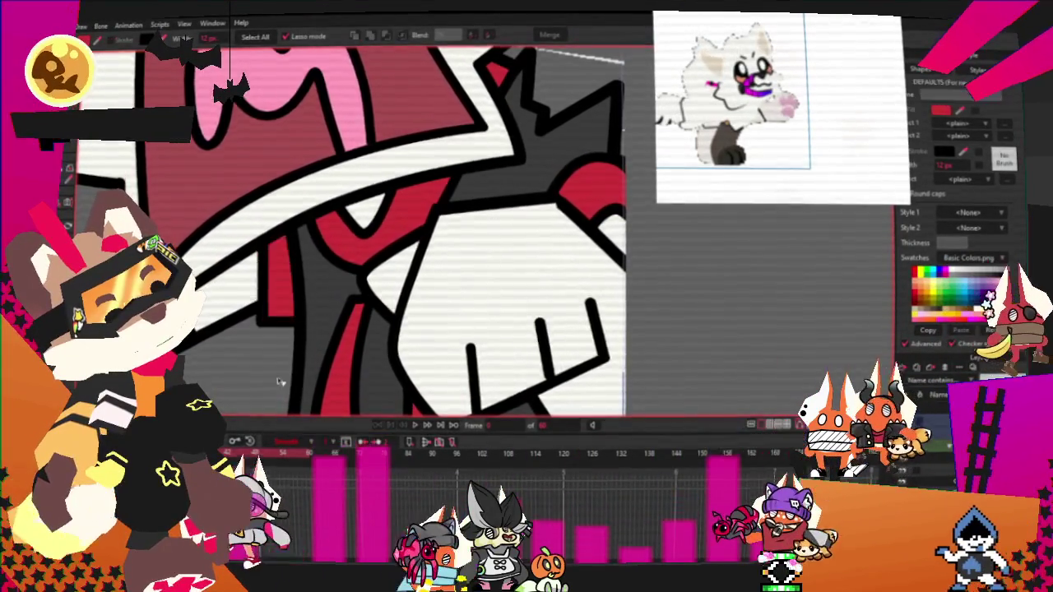
{"action": "scroll", "coordinate": [353, 271], "scroll_direction": "down", "scroll_amount": 3}
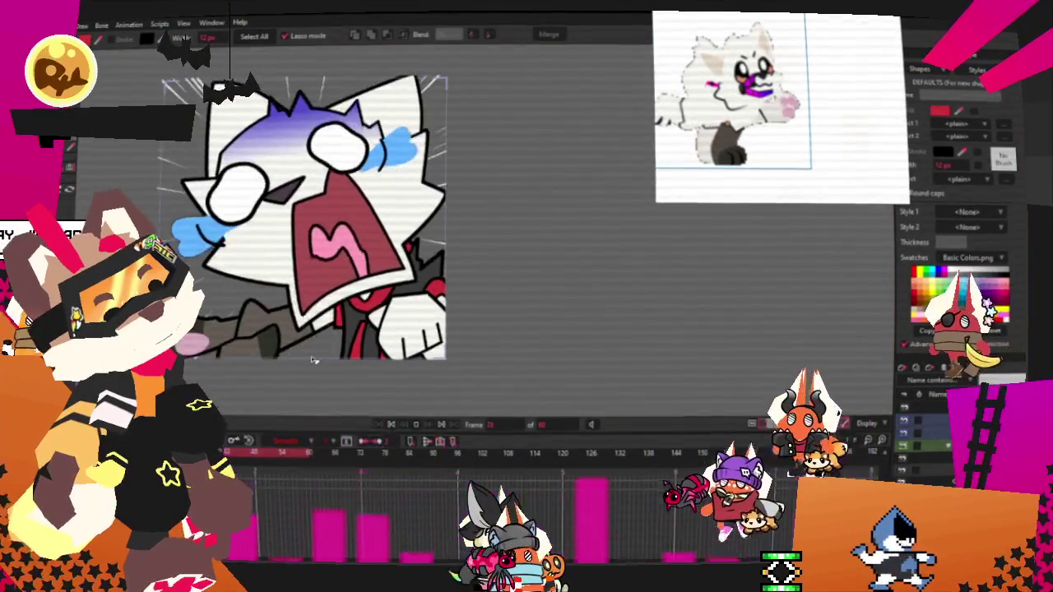
{"action": "left_click", "coordinate": [392, 424]}
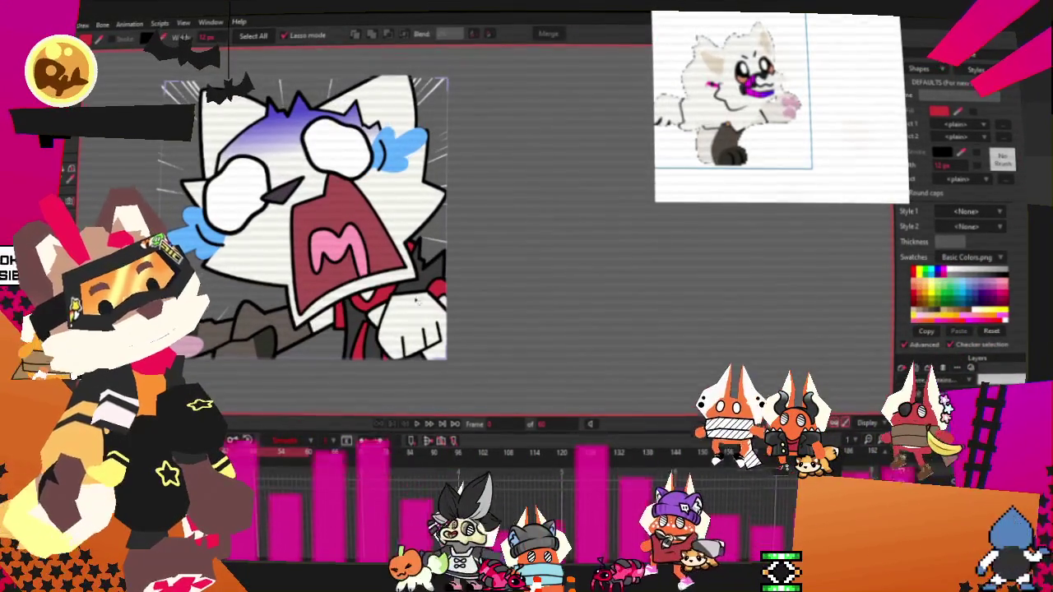
{"action": "scroll", "coordinate": [374, 354], "scroll_direction": "up", "scroll_amount": 2}
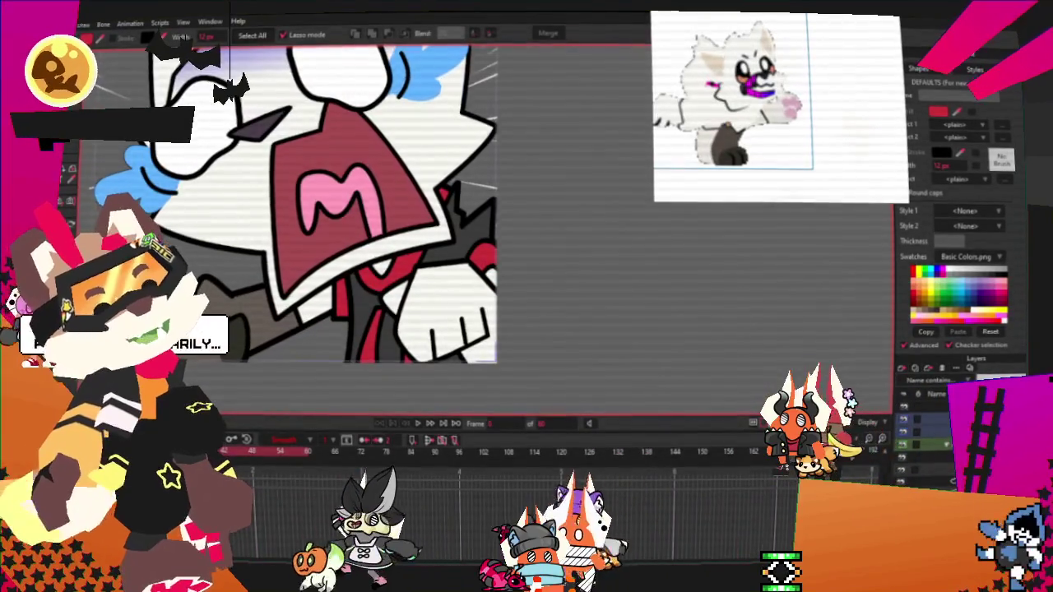
{"action": "scroll", "coordinate": [369, 324], "scroll_direction": "up", "scroll_amount": 3}
Step: Try the Transform Points and Curvature tools on the mouth, then open and dismiss the File menu
{"action": "key", "text": "t"}
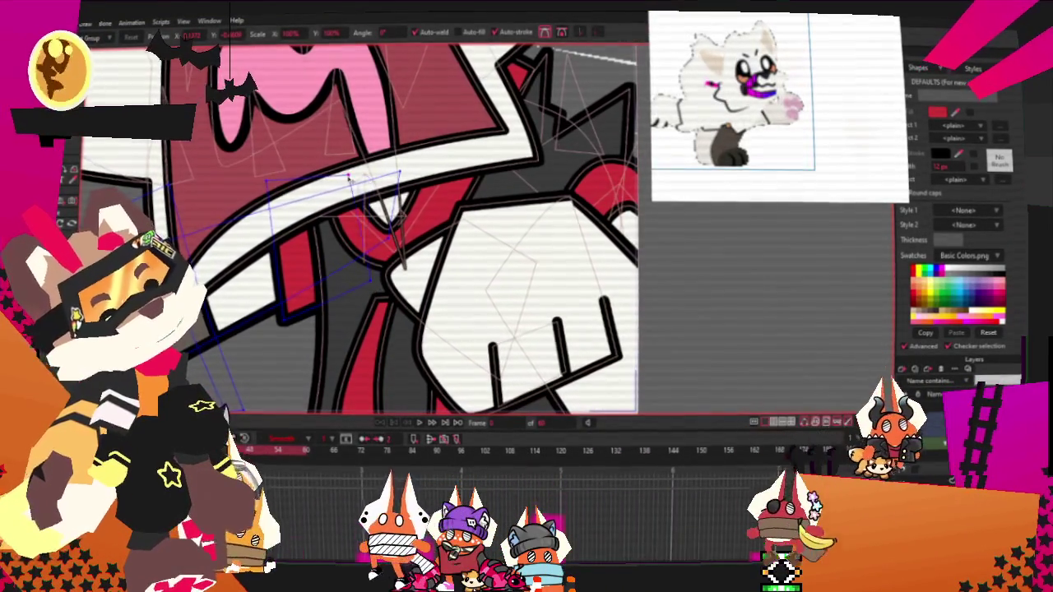
{"action": "key", "text": "c"}
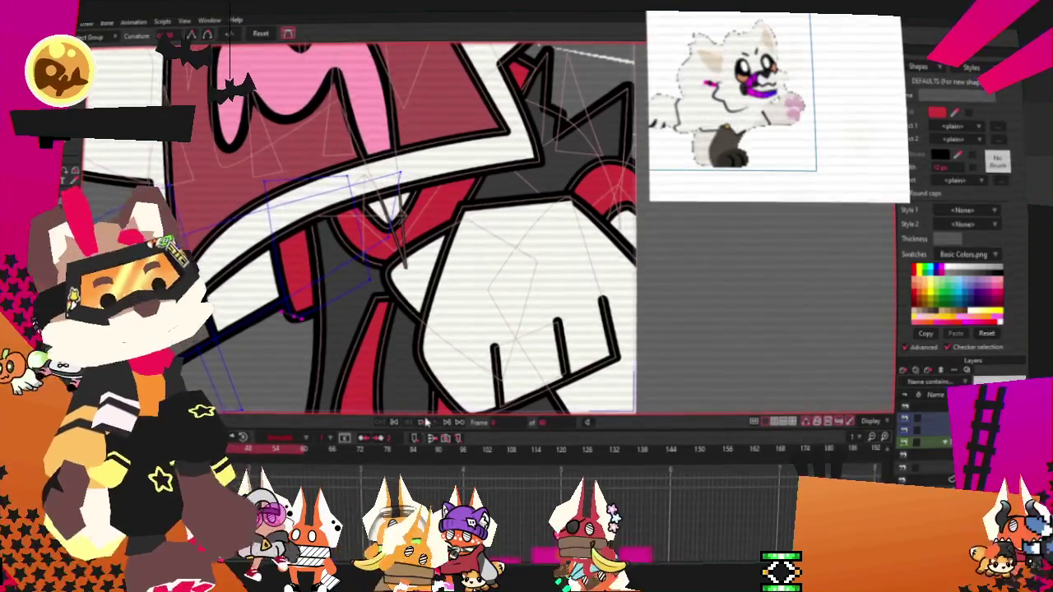
{"action": "scroll", "coordinate": [436, 309], "scroll_direction": "down", "scroll_amount": 2}
{"action": "scroll", "coordinate": [436, 309], "scroll_direction": "down", "scroll_amount": 2}
{"action": "scroll", "coordinate": [436, 309], "scroll_direction": "up", "scroll_amount": 3}
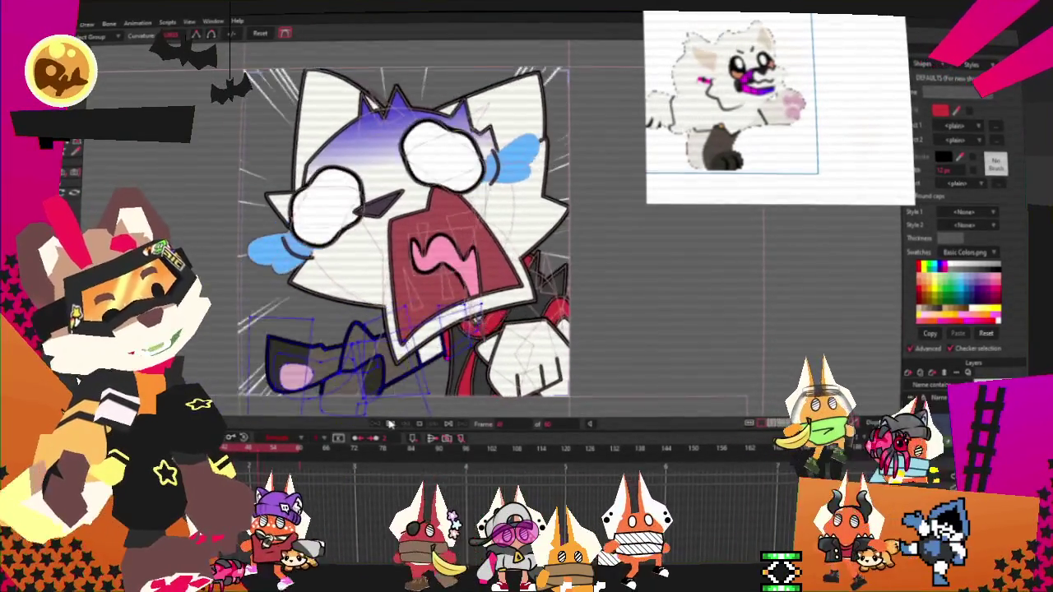
{"action": "left_click", "coordinate": [51, 21]}
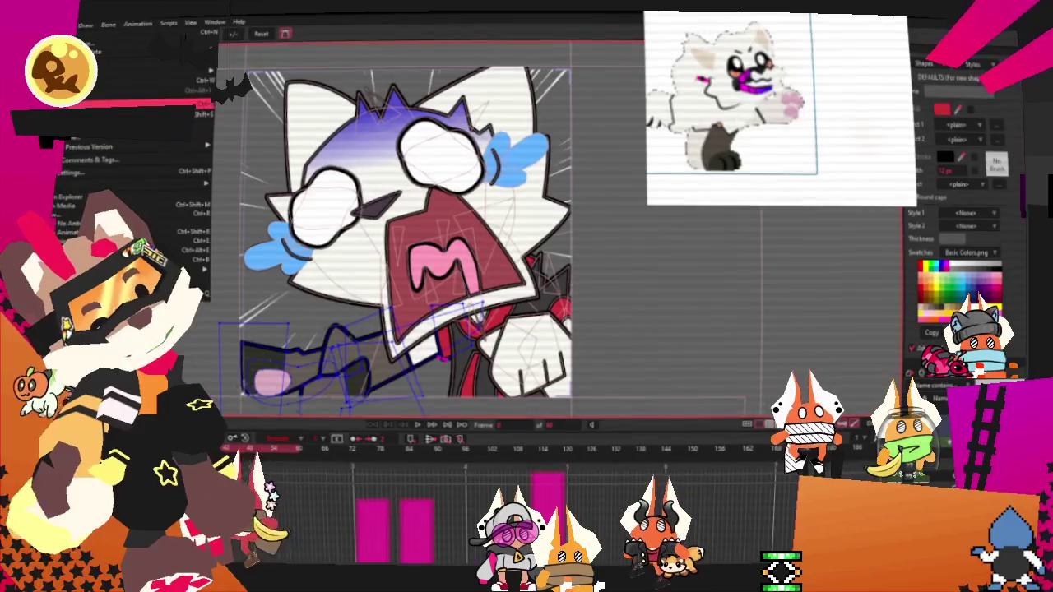
{"action": "left_click", "coordinate": [123, 105]}
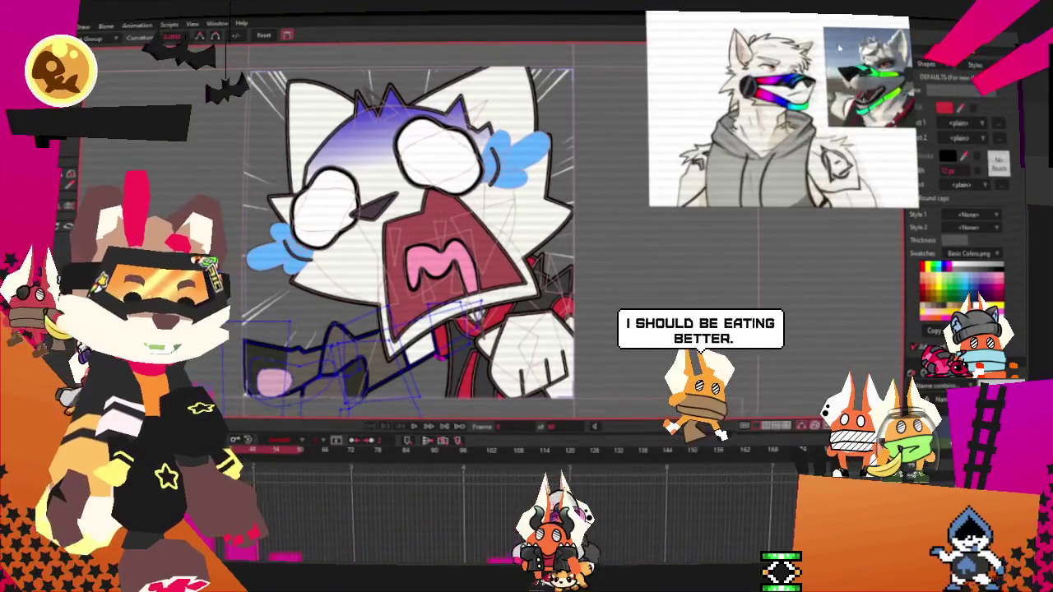
Step: Zoom over the cat's muzzle to inspect where the visor mask goes
{"action": "scroll", "coordinate": [494, 213], "scroll_direction": "down", "scroll_amount": 2}
{"action": "scroll", "coordinate": [493, 213], "scroll_direction": "up", "scroll_amount": 4}
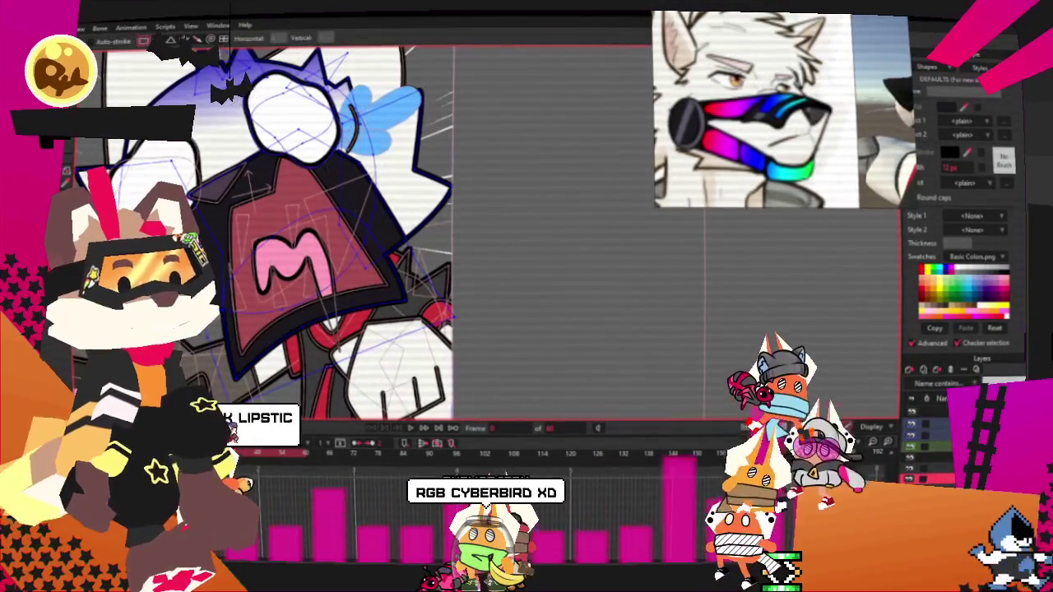
{"action": "key", "text": "g"}
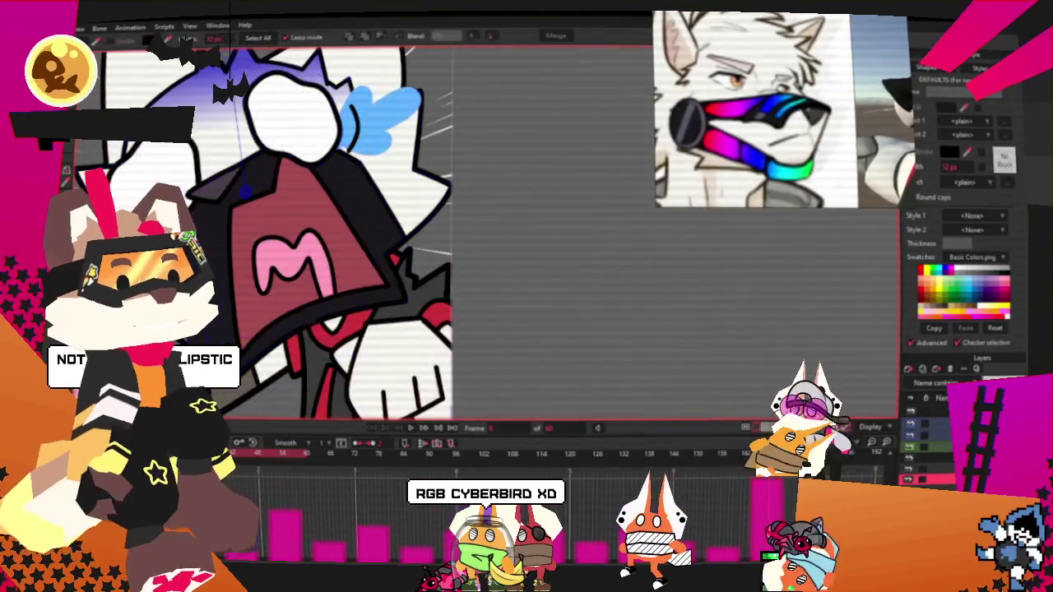
{"action": "left_click", "coordinate": [409, 46]}
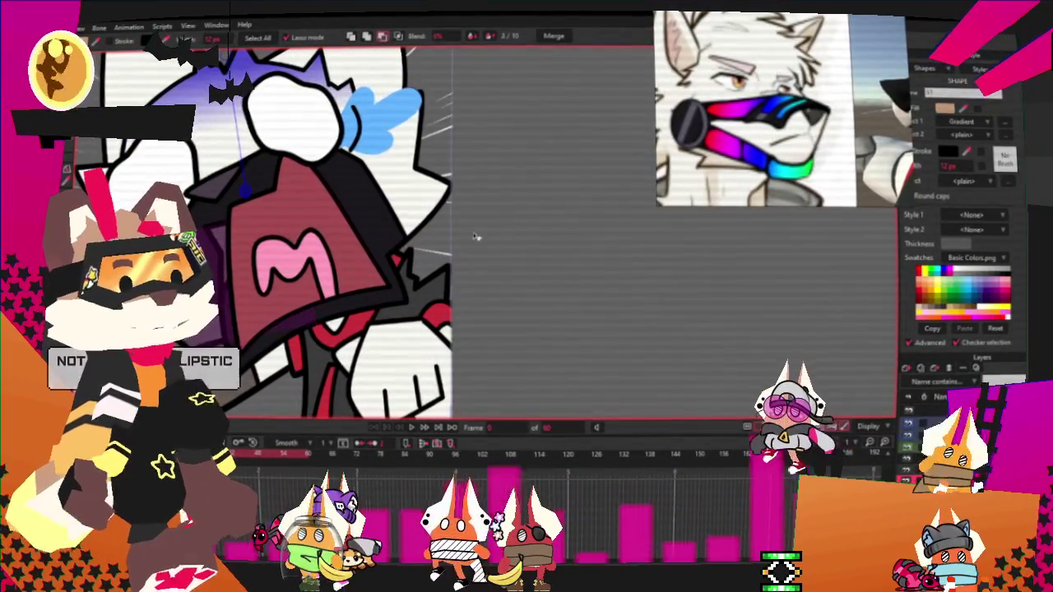
{"action": "scroll", "coordinate": [216, 162], "scroll_direction": "up", "scroll_amount": 3}
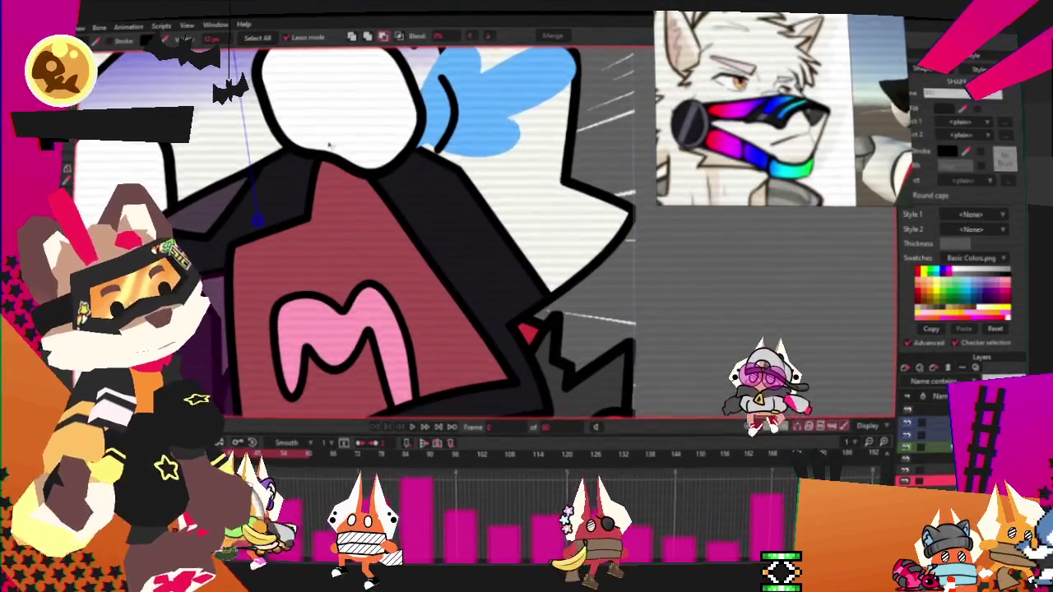
{"action": "scroll", "coordinate": [327, 199], "scroll_direction": "down", "scroll_amount": 2}
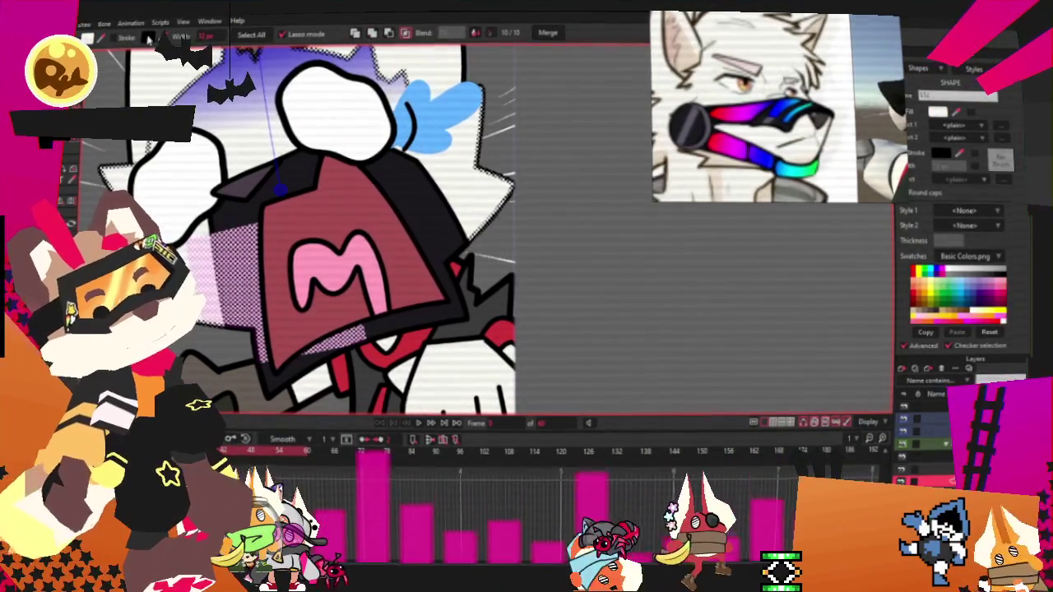
{"action": "left_click", "coordinate": [117, 38]}
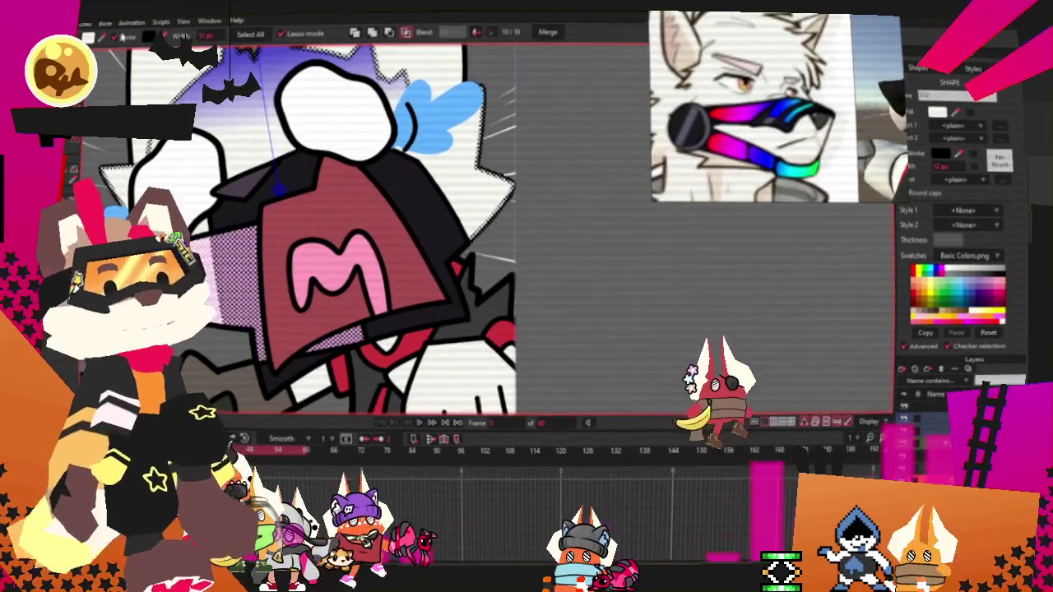
{"action": "left_click", "coordinate": [578, 354]}
{"action": "scroll", "coordinate": [467, 221], "scroll_direction": "up", "scroll_amount": 2}
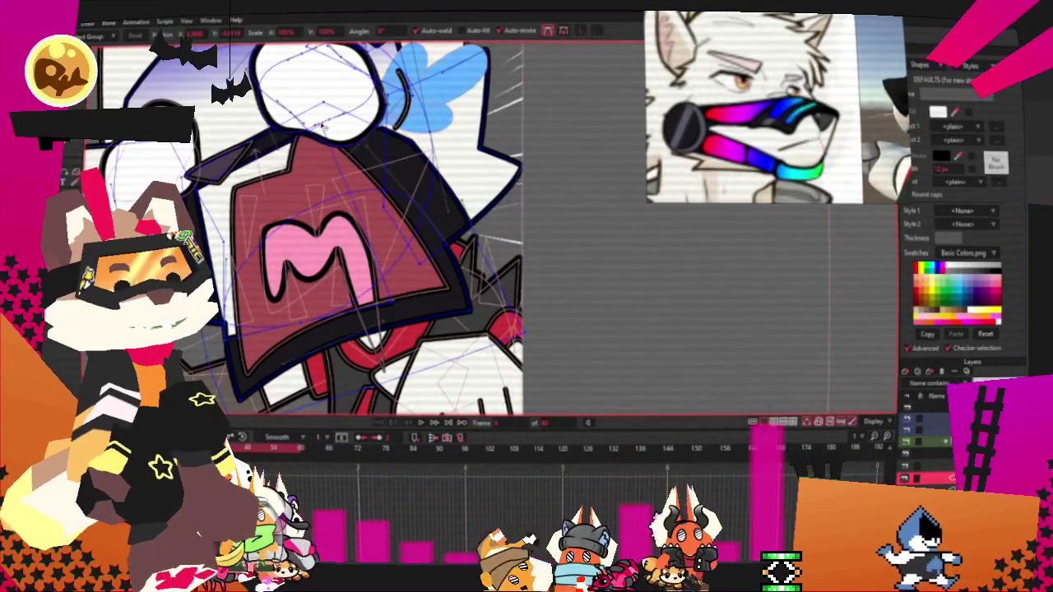
Step: Fill the band beneath the red M shirt with black using the Paint Bucket
{"action": "scroll", "coordinate": [348, 211], "scroll_direction": "up", "scroll_amount": 3}
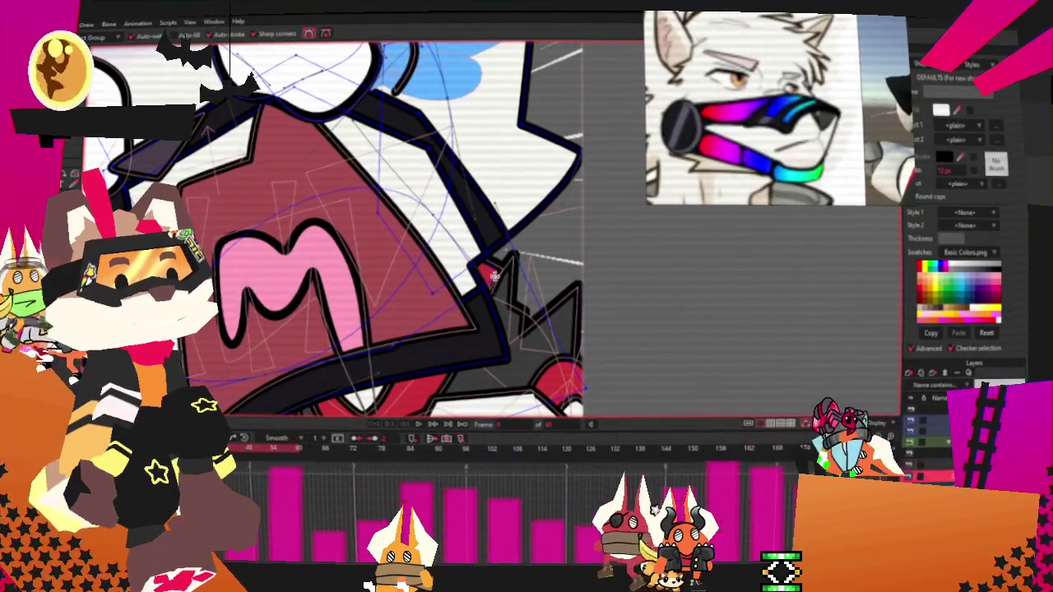
{"action": "scroll", "coordinate": [333, 226], "scroll_direction": "down", "scroll_amount": 1}
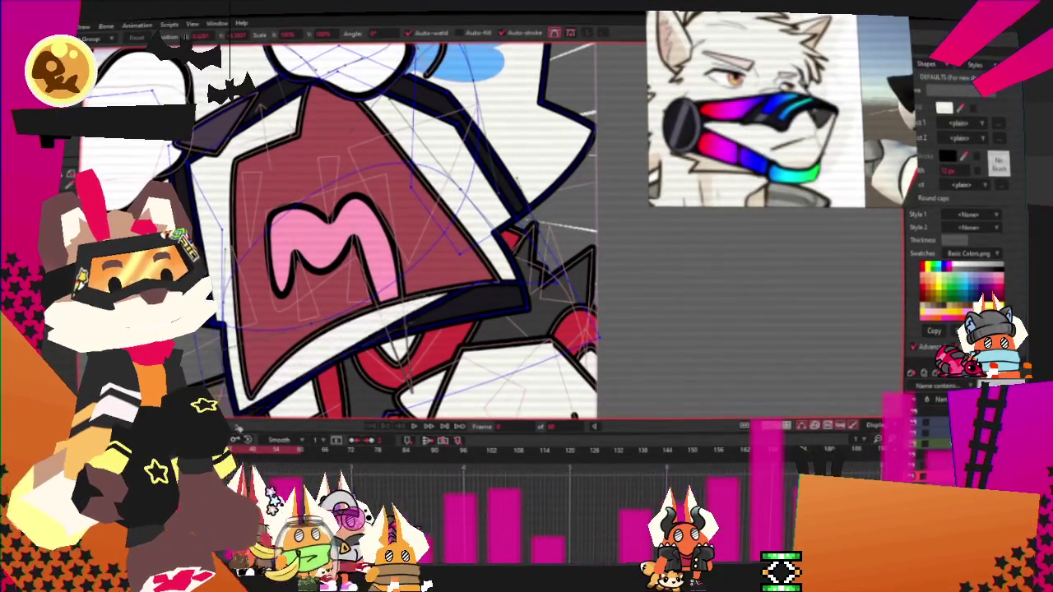
{"action": "scroll", "coordinate": [262, 261], "scroll_direction": "down", "scroll_amount": 2}
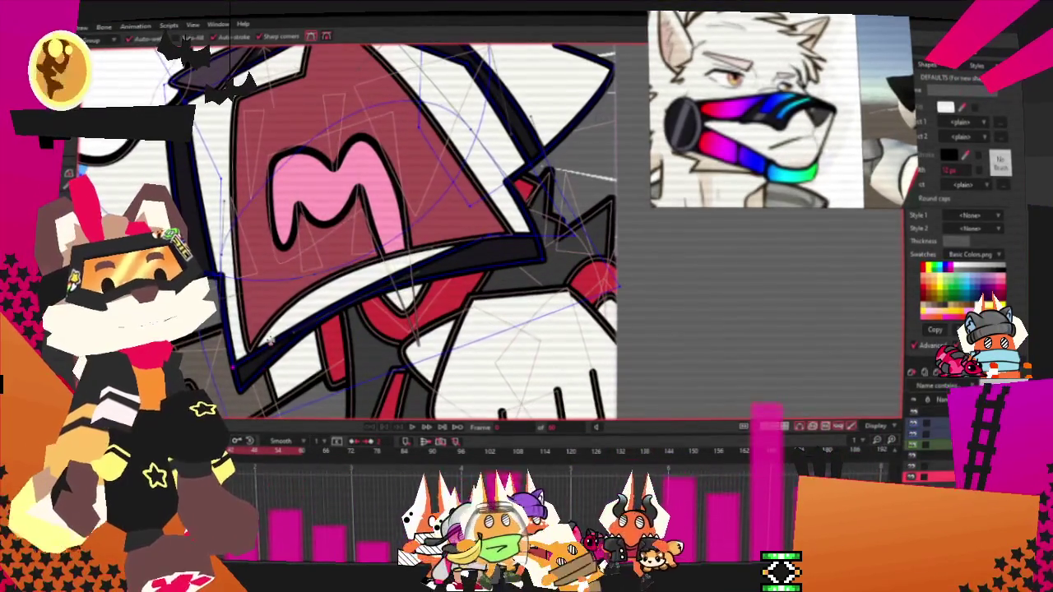
{"action": "left_click", "coordinate": [271, 339]}
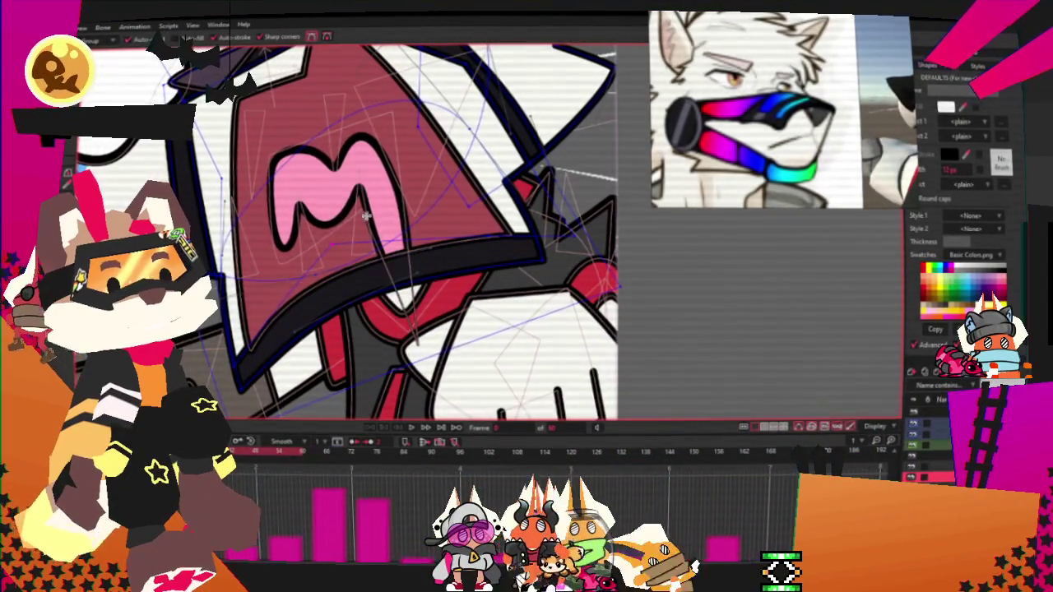
{"action": "scroll", "coordinate": [370, 230], "scroll_direction": "down", "scroll_amount": 5}
{"action": "scroll", "coordinate": [449, 215], "scroll_direction": "up", "scroll_amount": 3}
{"action": "scroll", "coordinate": [449, 216], "scroll_direction": "up", "scroll_amount": 2}
{"action": "key", "text": "t"}
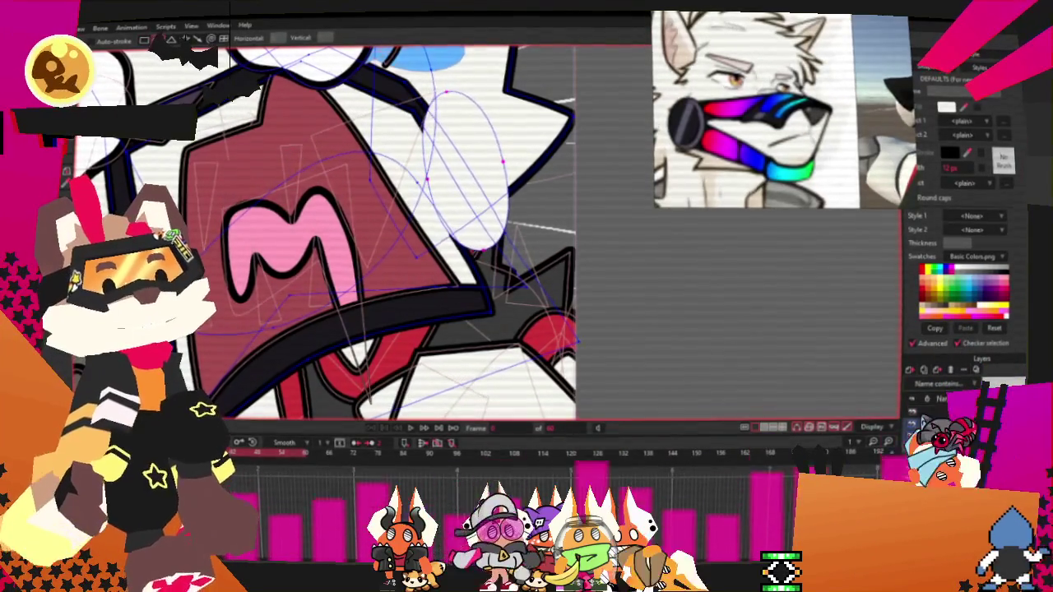
{"action": "key", "text": "g"}
{"action": "scroll", "coordinate": [784, 125], "scroll_direction": "up", "scroll_amount": 3}
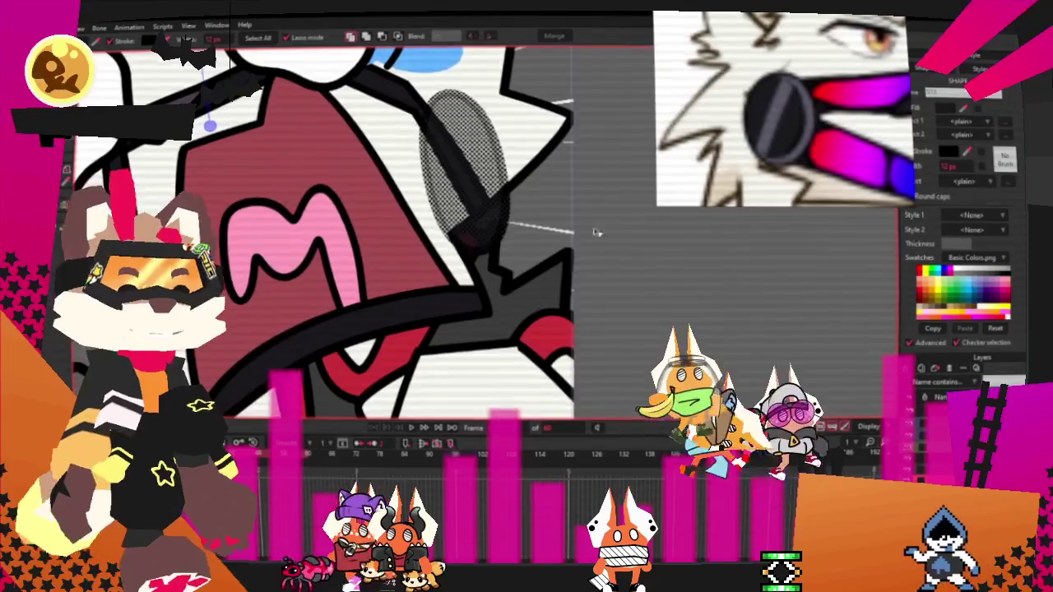
Step: Select the black oval and raise the grey highlight shape above it
{"action": "left_click_drag", "start_coordinate": [579, 225], "coordinate": [514, 210]}
{"action": "key", "text": "t"}
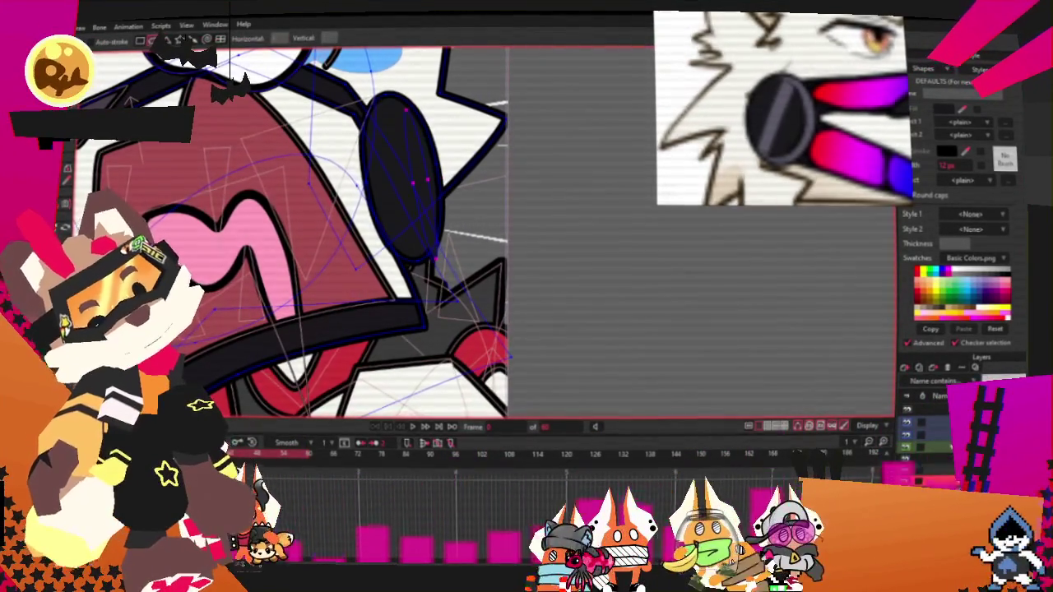
{"action": "left_click", "coordinate": [533, 161]}
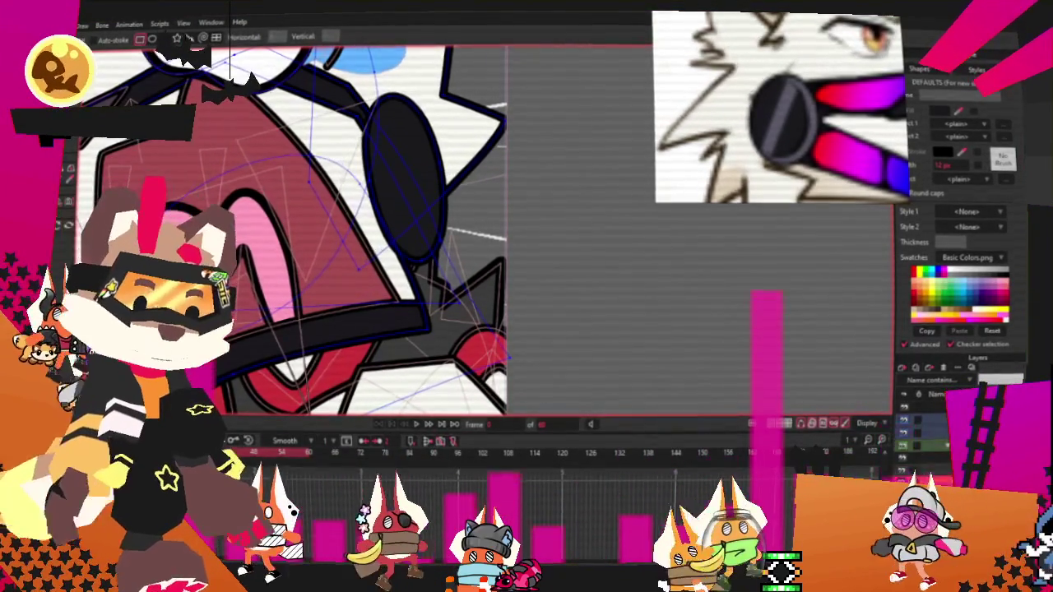
{"action": "scroll", "coordinate": [373, 198], "scroll_direction": "up", "scroll_amount": 2}
{"action": "scroll", "coordinate": [373, 198], "scroll_direction": "up", "scroll_amount": 2}
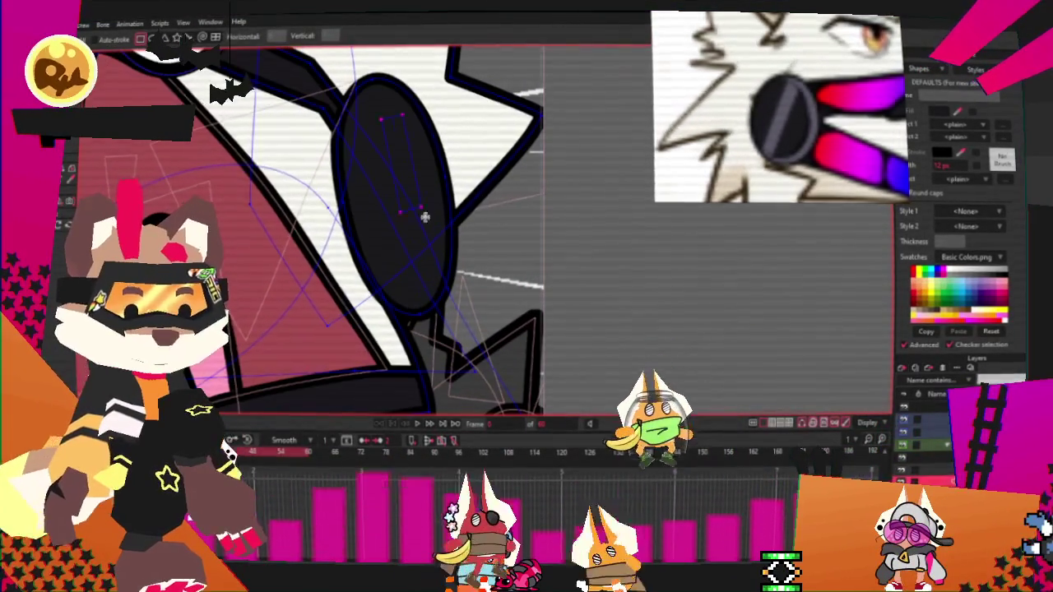
{"action": "key", "text": "alt+s"}
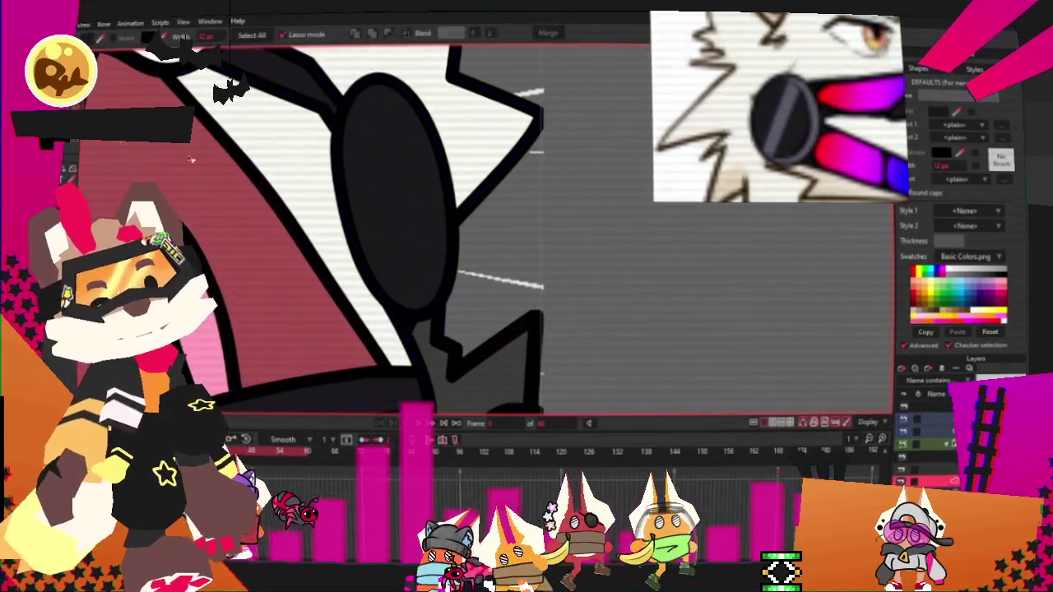
{"action": "left_click", "coordinate": [407, 162]}
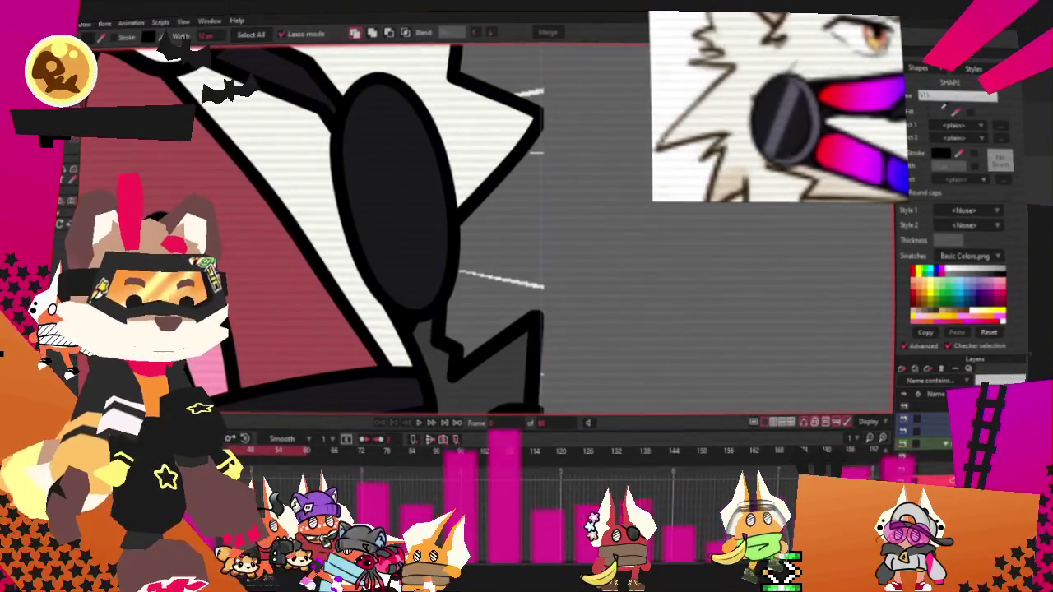
{"action": "left_click", "coordinate": [405, 31]}
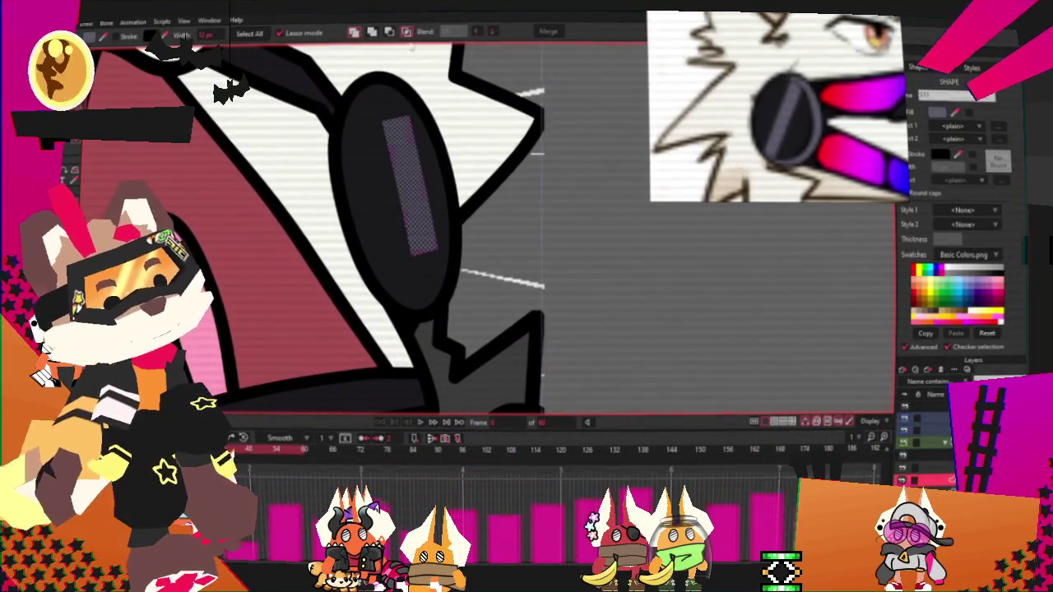
Step: Scale the grey highlight much narrower and pull its lower tip down-left
{"action": "scroll", "coordinate": [539, 232], "scroll_direction": "down", "scroll_amount": 2}
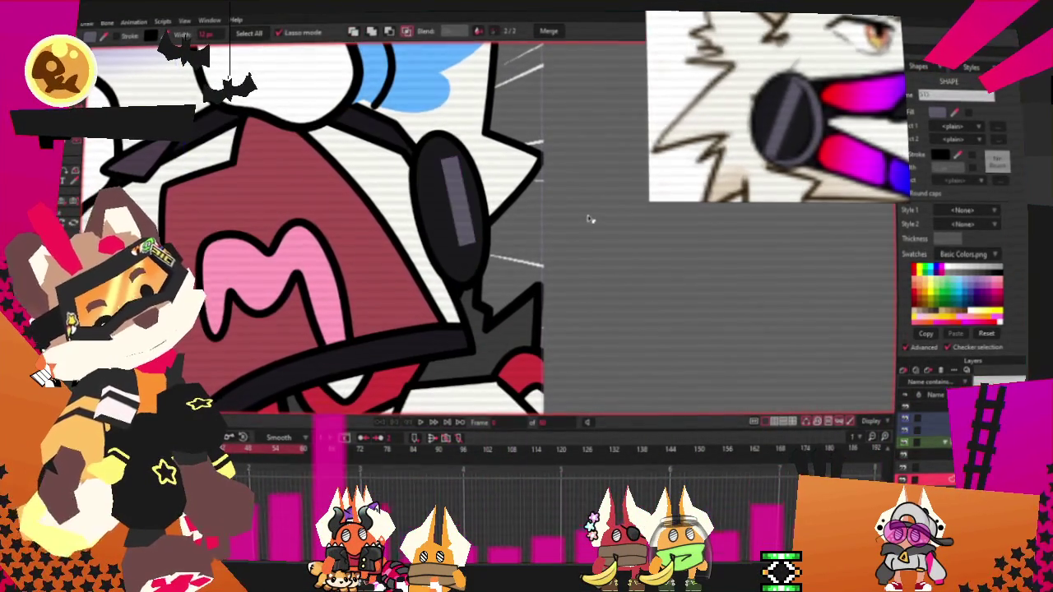
{"action": "scroll", "coordinate": [455, 170], "scroll_direction": "up", "scroll_amount": 1}
{"action": "key", "text": "t"}
{"action": "scroll", "coordinate": [455, 170], "scroll_direction": "up", "scroll_amount": 1}
{"action": "left_click_drag", "start_coordinate": [455, 171], "coordinate": [483, 152]}
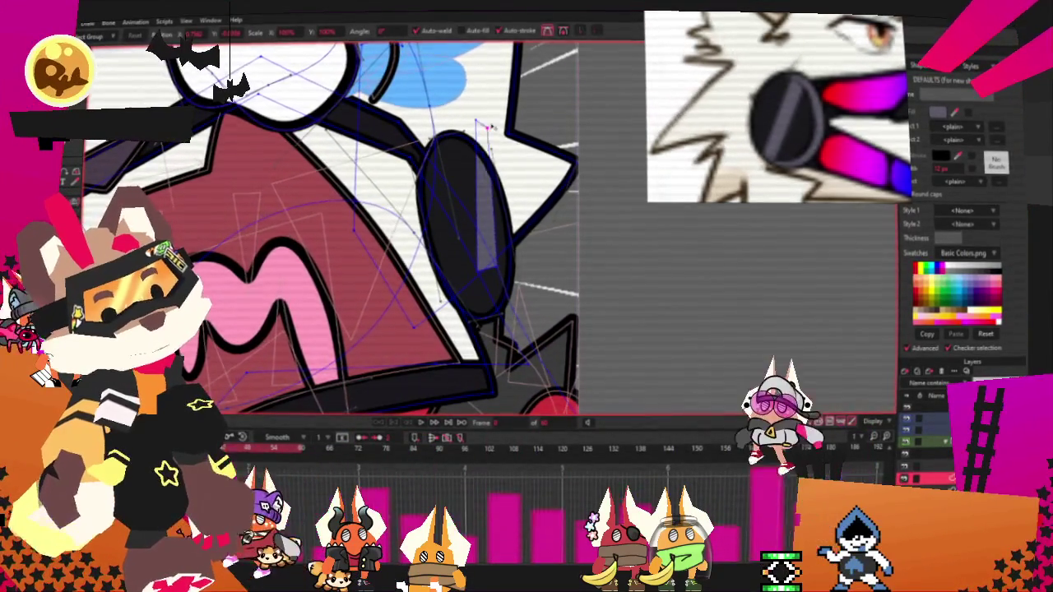
{"action": "scroll", "coordinate": [478, 263], "scroll_direction": "up", "scroll_amount": 1}
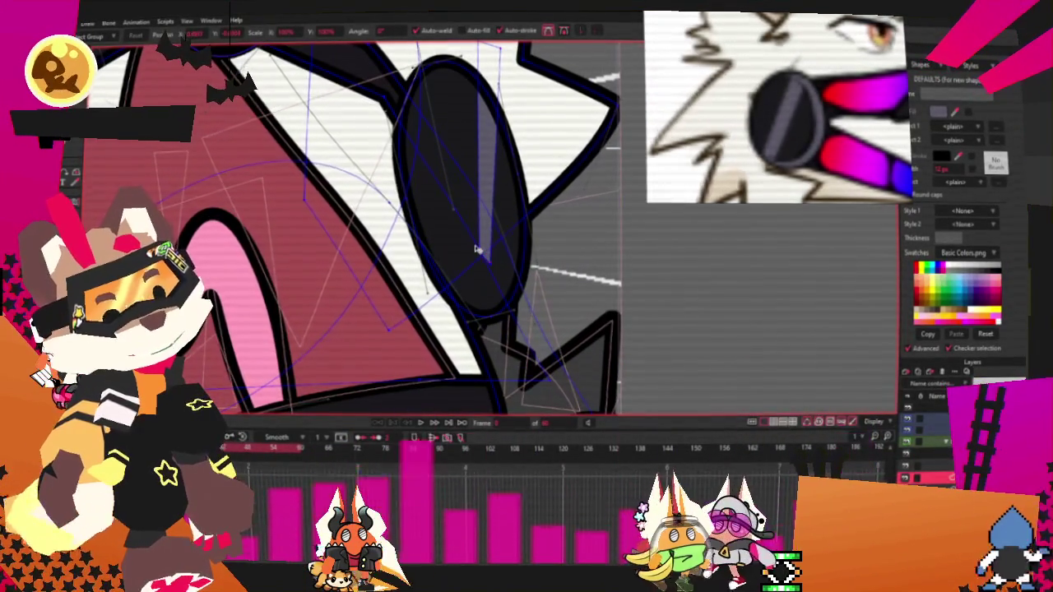
{"action": "left_click_drag", "start_coordinate": [477, 249], "coordinate": [467, 267]}
{"action": "scroll", "coordinate": [470, 268], "scroll_direction": "down", "scroll_amount": 2}
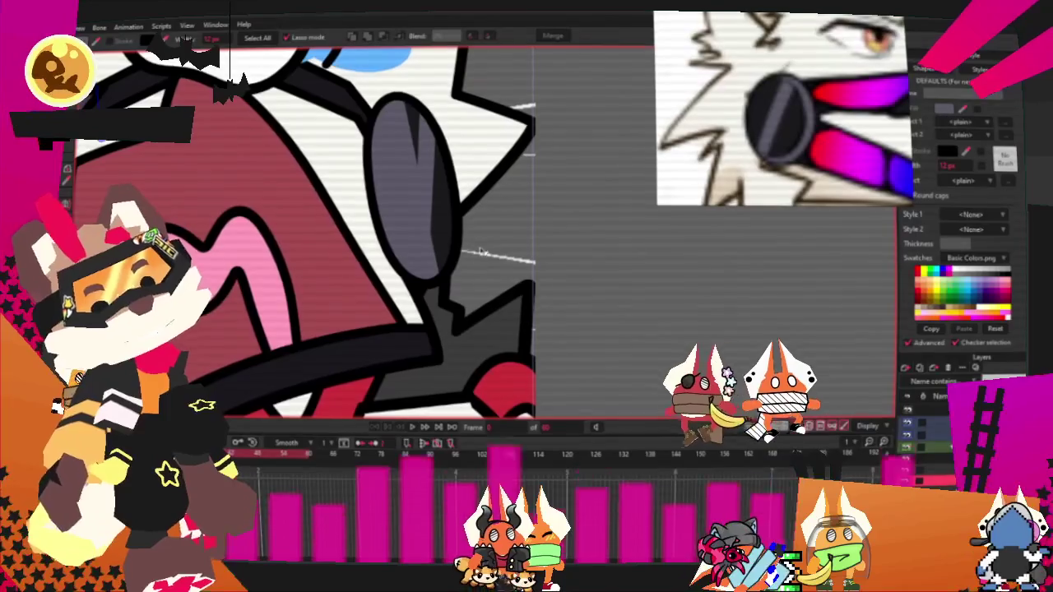
Step: Refine the highlight's points with the Curvature, Add Point and Transform Points tools
{"action": "key", "text": "c"}
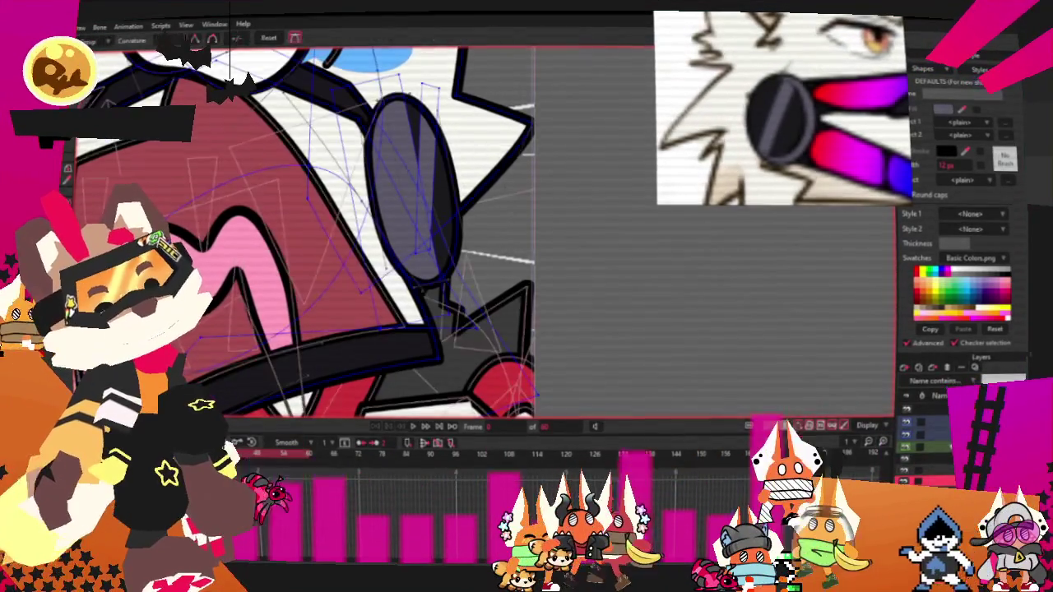
{"action": "key", "text": "a"}
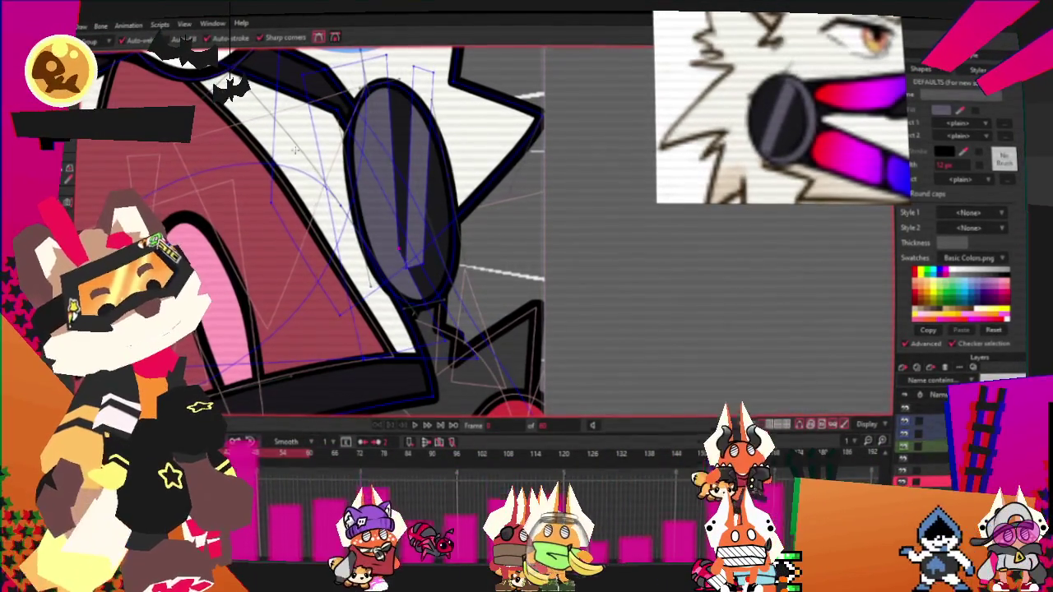
{"action": "key", "text": "c"}
{"action": "scroll", "coordinate": [370, 230], "scroll_direction": "up", "scroll_amount": 2}
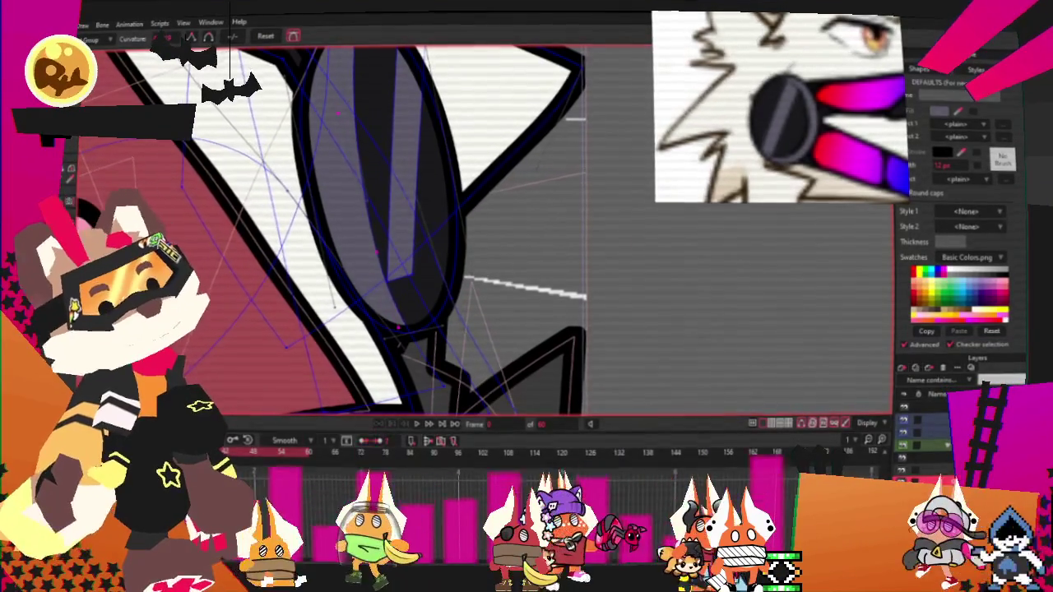
{"action": "key", "text": "t"}
{"action": "scroll", "coordinate": [288, 184], "scroll_direction": "down", "scroll_amount": 2}
{"action": "scroll", "coordinate": [288, 184], "scroll_direction": "up", "scroll_amount": 2}
{"action": "scroll", "coordinate": [359, 270], "scroll_direction": "down", "scroll_amount": 1}
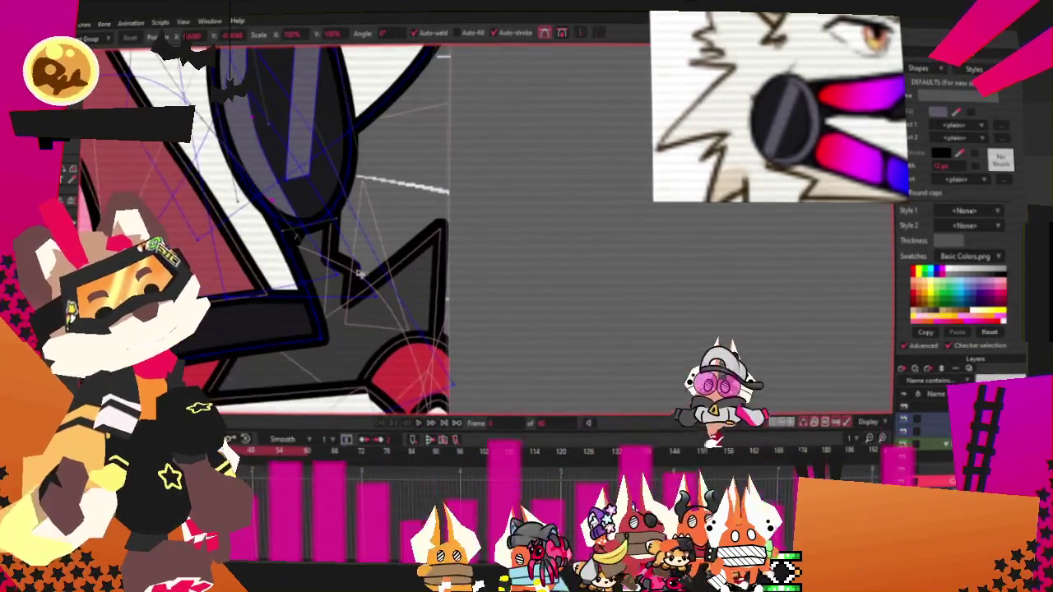
{"action": "scroll", "coordinate": [306, 179], "scroll_direction": "up", "scroll_amount": 1}
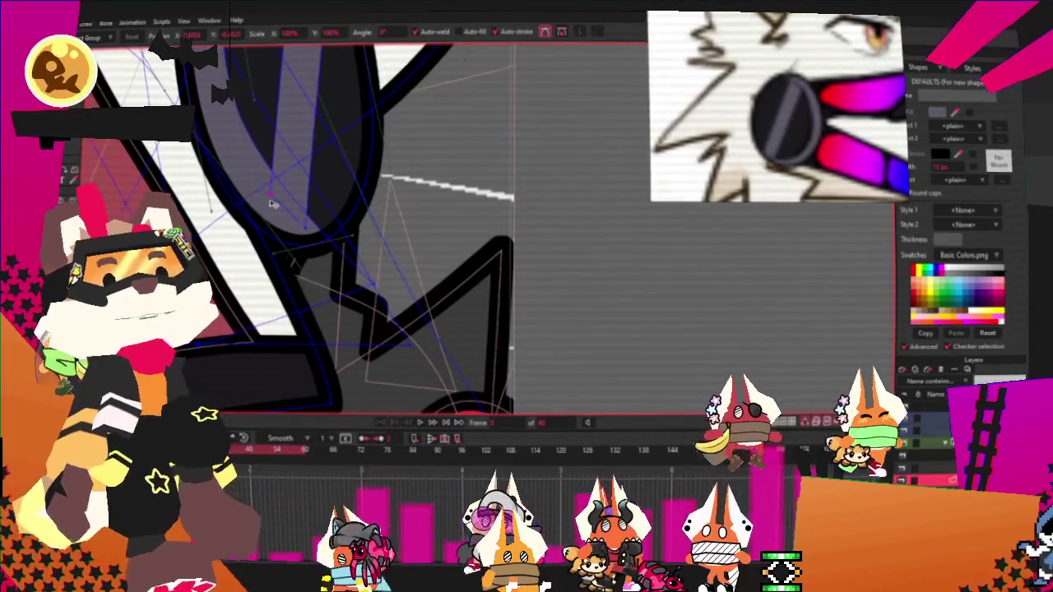
{"action": "scroll", "coordinate": [272, 203], "scroll_direction": "down", "scroll_amount": 1}
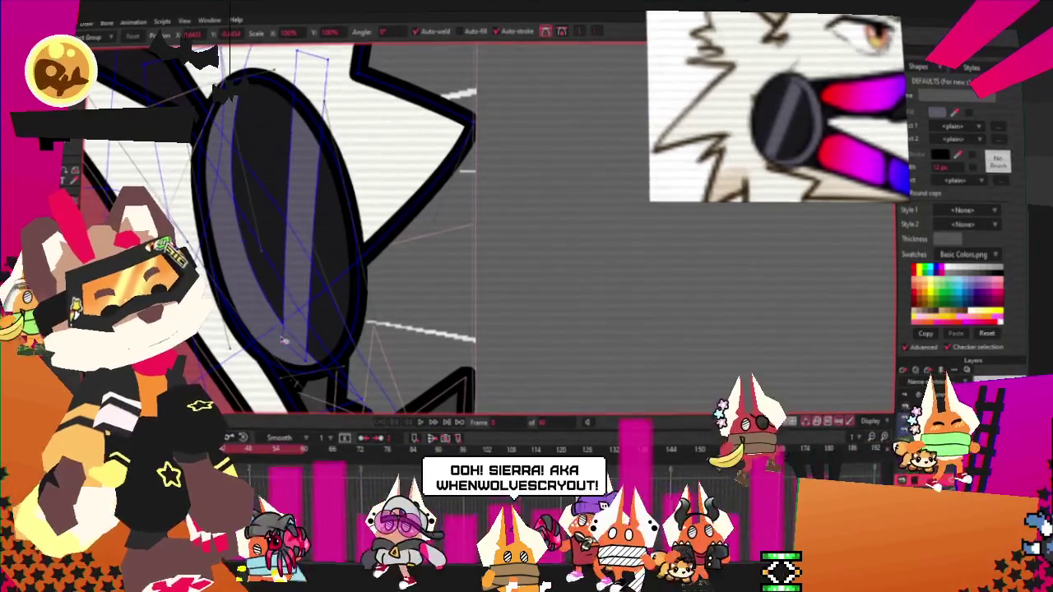
{"action": "scroll", "coordinate": [356, 262], "scroll_direction": "down", "scroll_amount": 2}
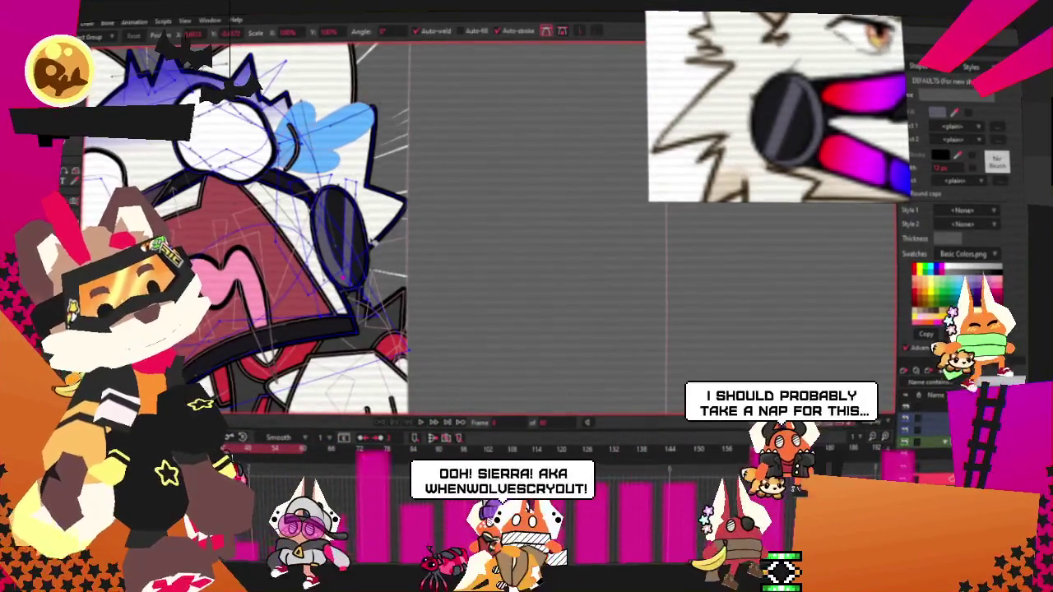
{"action": "scroll", "coordinate": [392, 171], "scroll_direction": "down", "scroll_amount": 1}
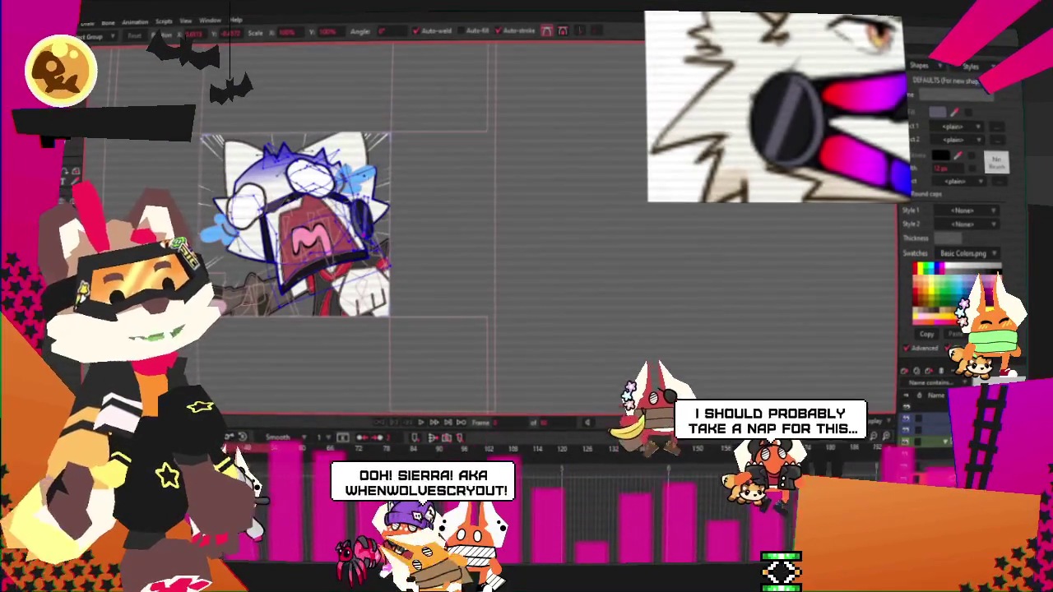
{"action": "scroll", "coordinate": [296, 148], "scroll_direction": "up", "scroll_amount": 1}
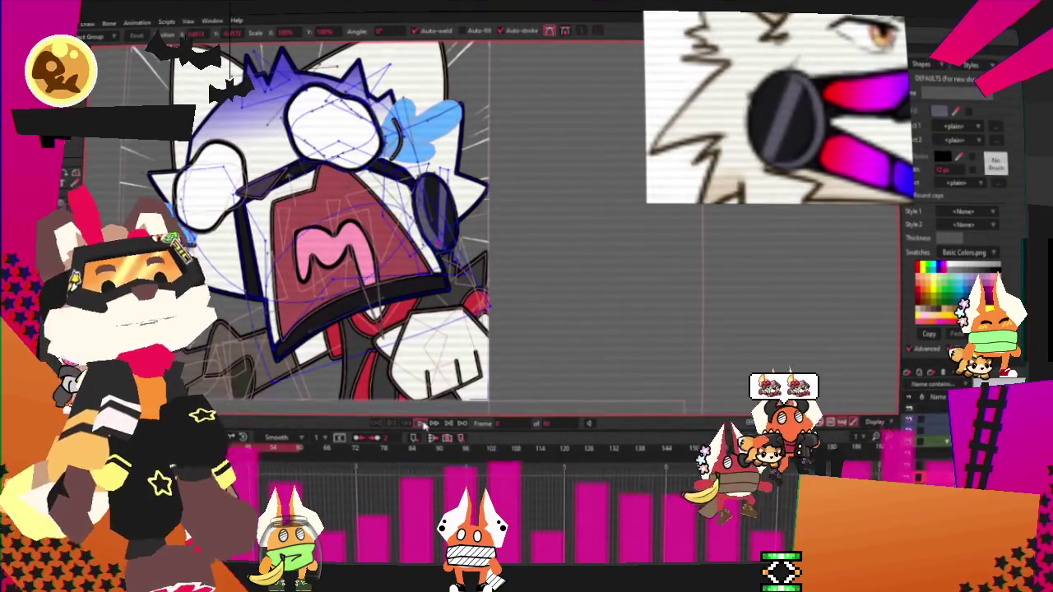
{"action": "scroll", "coordinate": [345, 263], "scroll_direction": "up", "scroll_amount": 1}
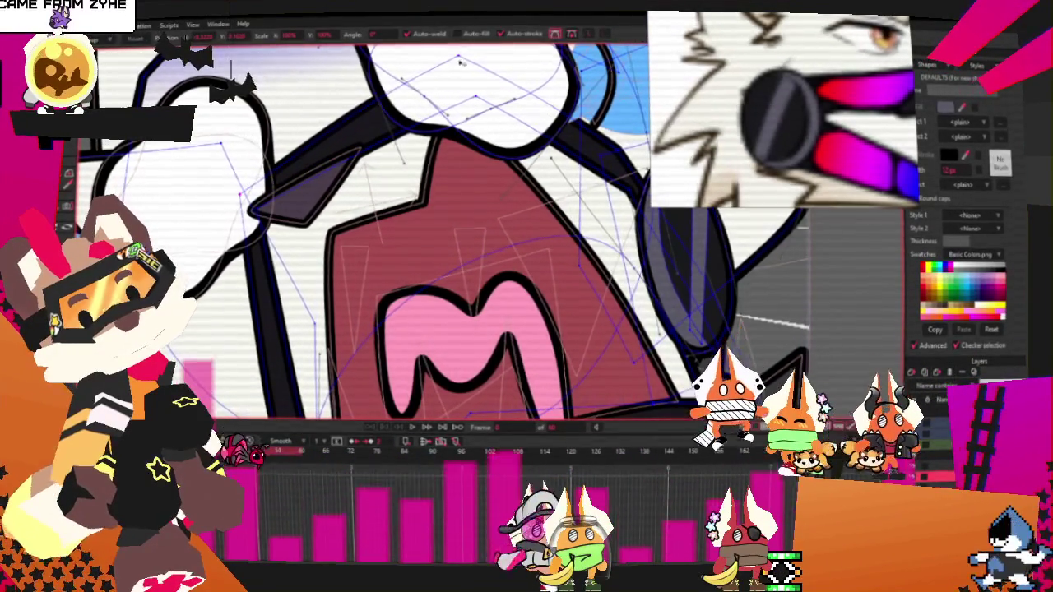
{"action": "scroll", "coordinate": [473, 77], "scroll_direction": "down", "scroll_amount": 1}
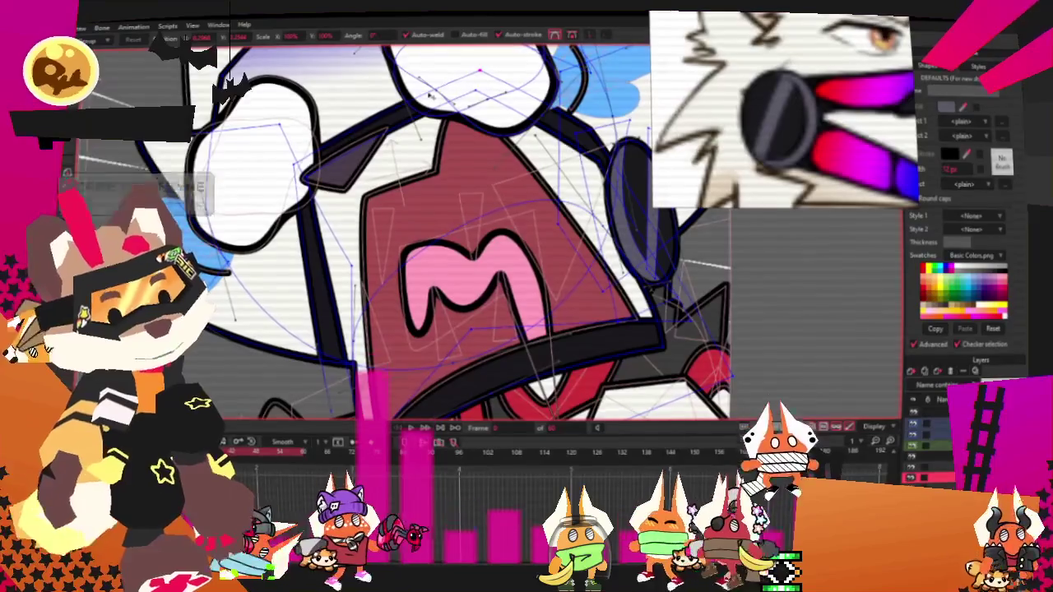
{"action": "scroll", "coordinate": [496, 105], "scroll_direction": "down", "scroll_amount": 2}
{"action": "scroll", "coordinate": [444, 181], "scroll_direction": "up", "scroll_amount": 2}
{"action": "scroll", "coordinate": [419, 222], "scroll_direction": "up", "scroll_amount": 2}
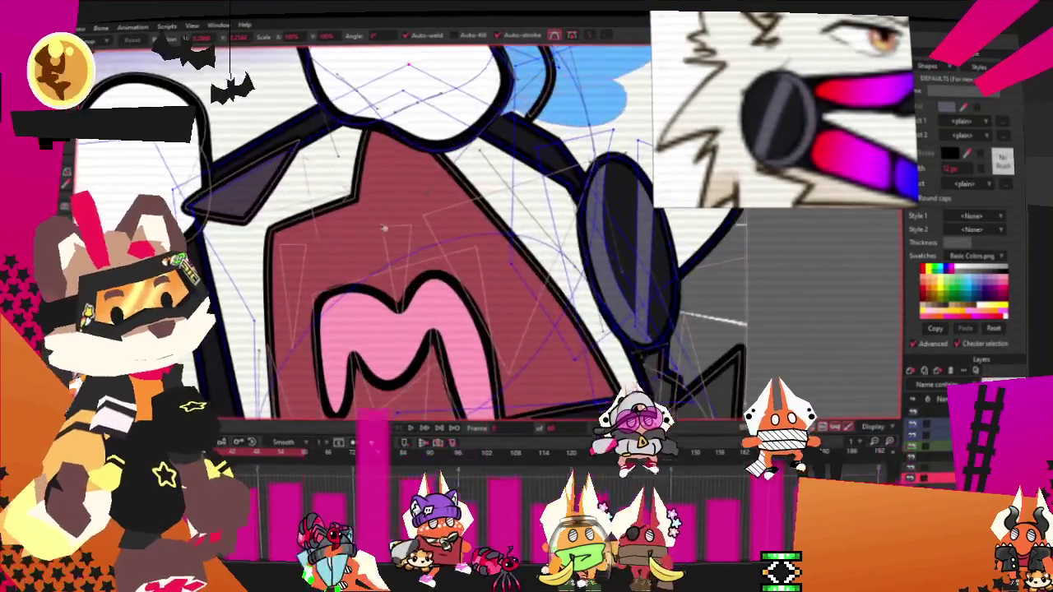
{"action": "scroll", "coordinate": [416, 229], "scroll_direction": "down", "scroll_amount": 2}
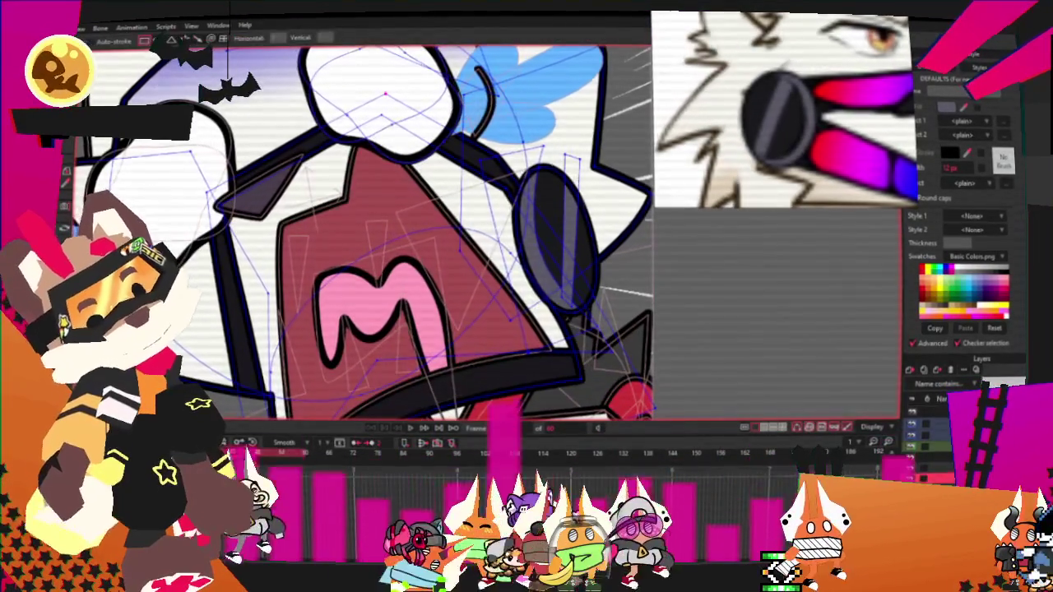
{"action": "scroll", "coordinate": [404, 175], "scroll_direction": "up", "scroll_amount": 2}
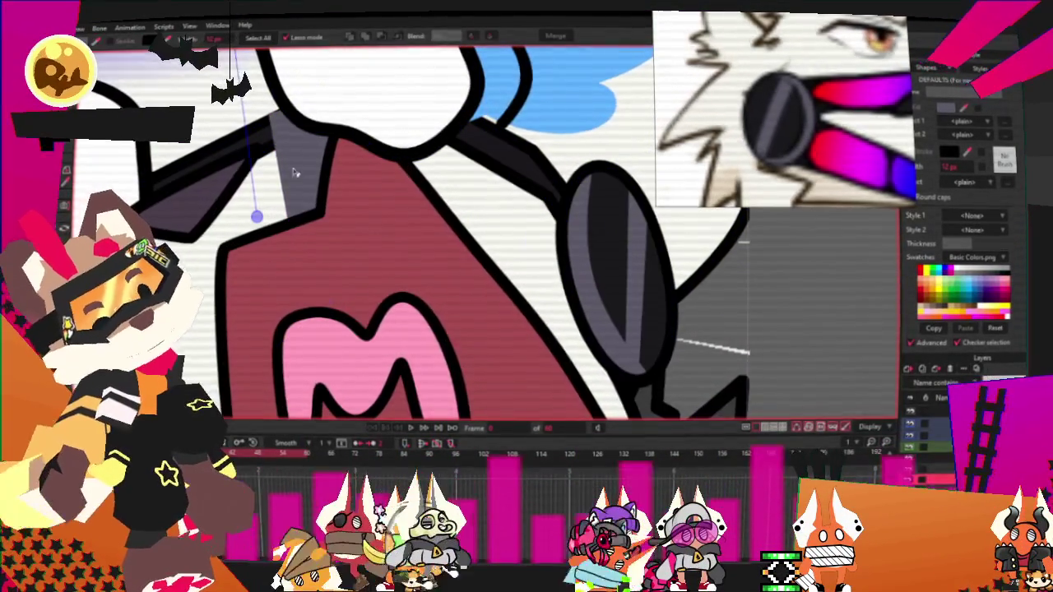
{"action": "scroll", "coordinate": [465, 236], "scroll_direction": "down", "scroll_amount": 3}
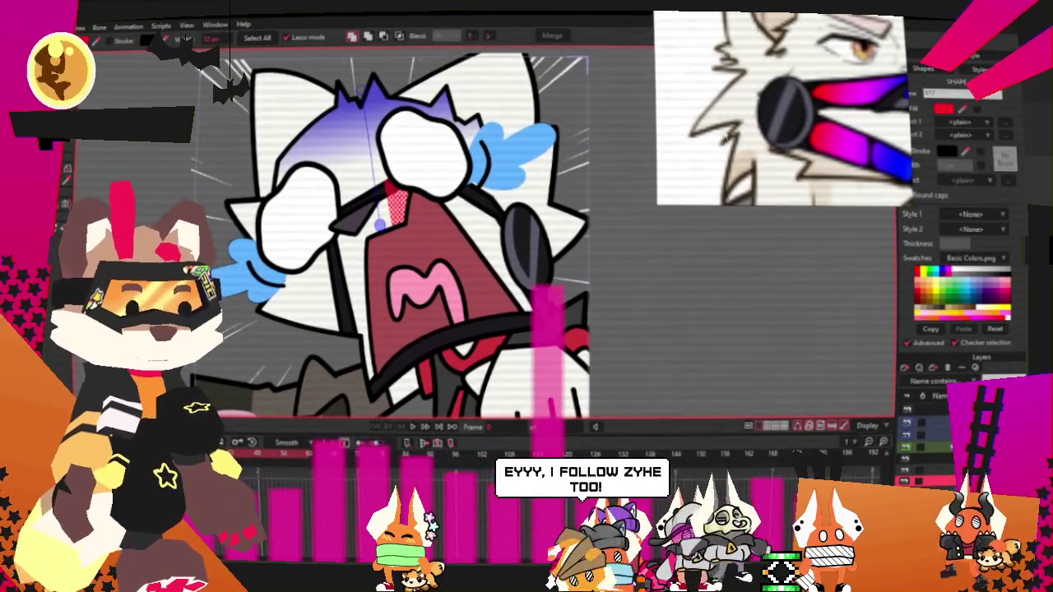
{"action": "key", "text": "ctrl+a"}
{"action": "key", "text": "t"}
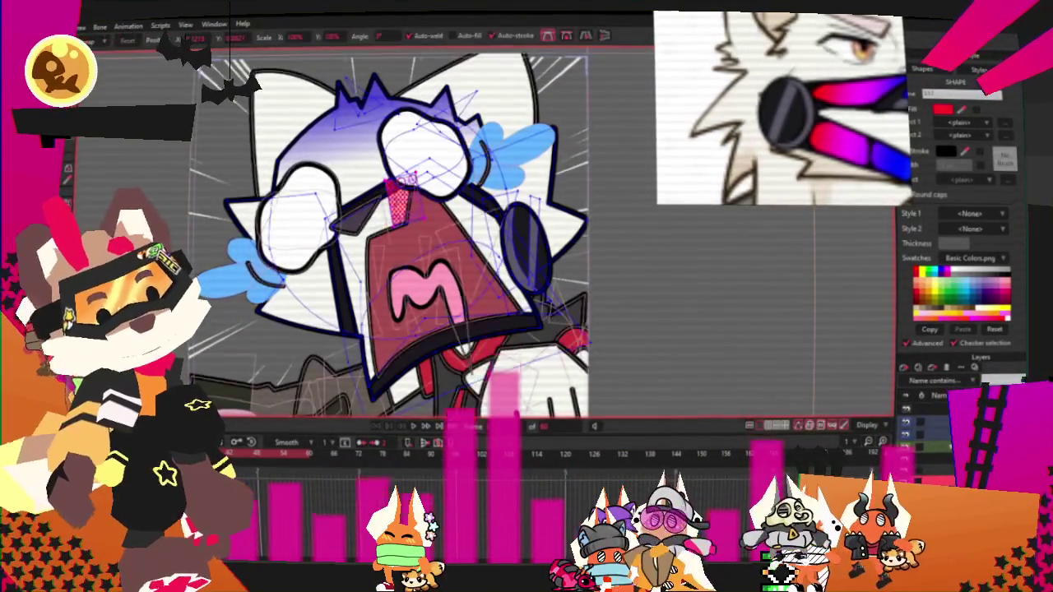
Step: Return to the Select Points tool and bring up the shape's fill effect list
{"action": "scroll", "coordinate": [395, 197], "scroll_direction": "up", "scroll_amount": 3}
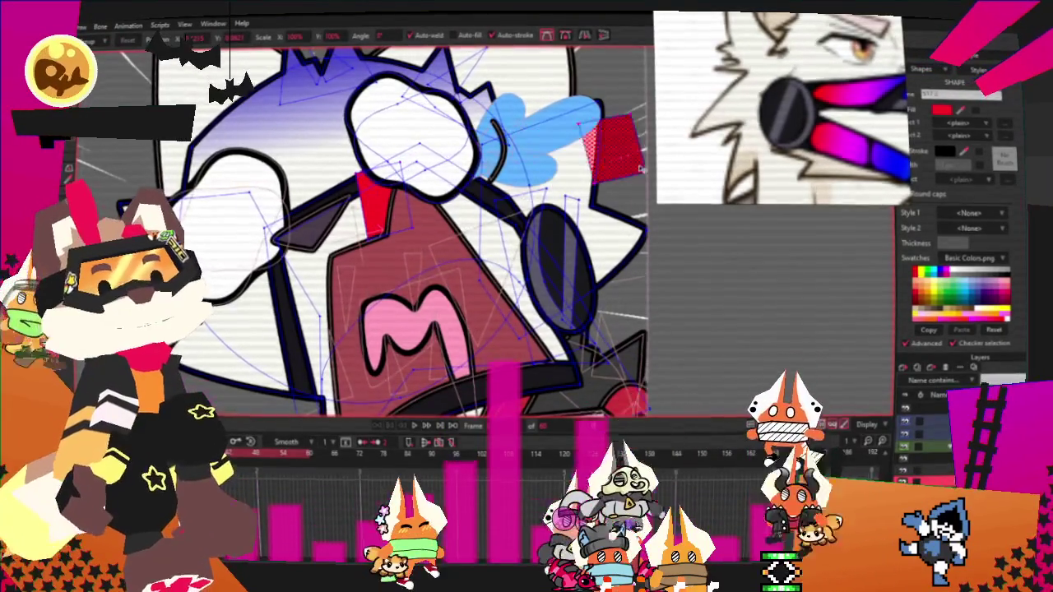
{"action": "scroll", "coordinate": [593, 185], "scroll_direction": "down", "scroll_amount": 3}
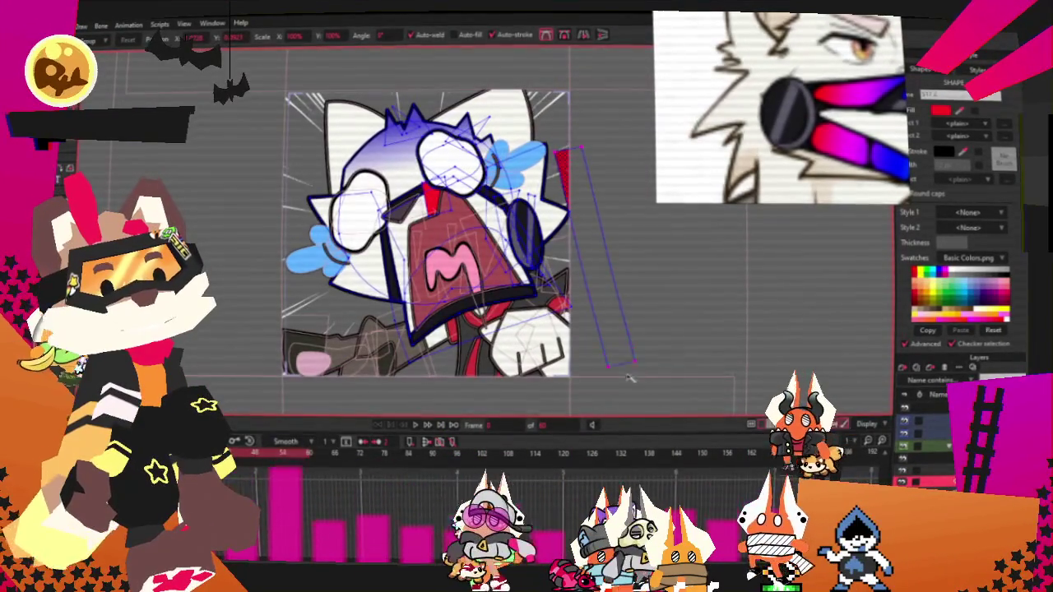
{"action": "scroll", "coordinate": [300, 240], "scroll_direction": "up", "scroll_amount": 1}
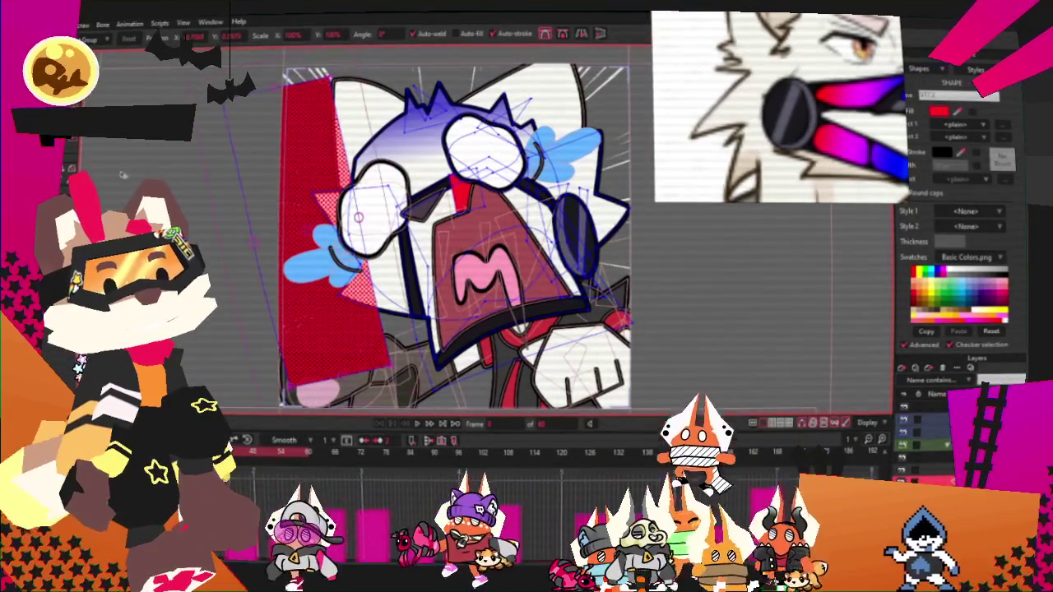
{"action": "key", "text": "g"}
{"action": "scroll", "coordinate": [399, 212], "scroll_direction": "up", "scroll_amount": 1}
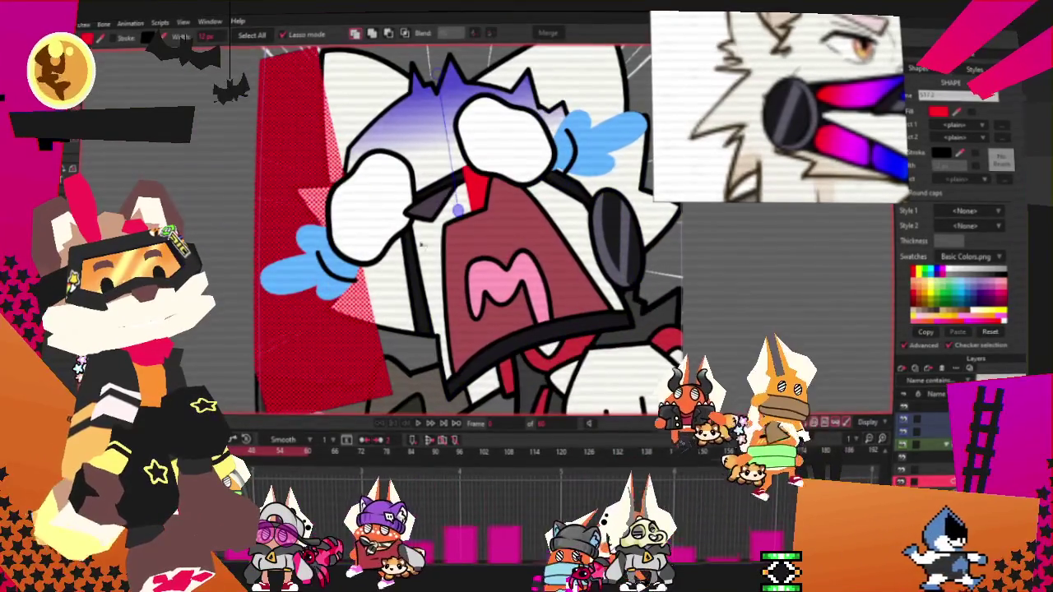
{"action": "scroll", "coordinate": [485, 199], "scroll_direction": "up", "scroll_amount": 1}
{"action": "left_click", "coordinate": [978, 125]}
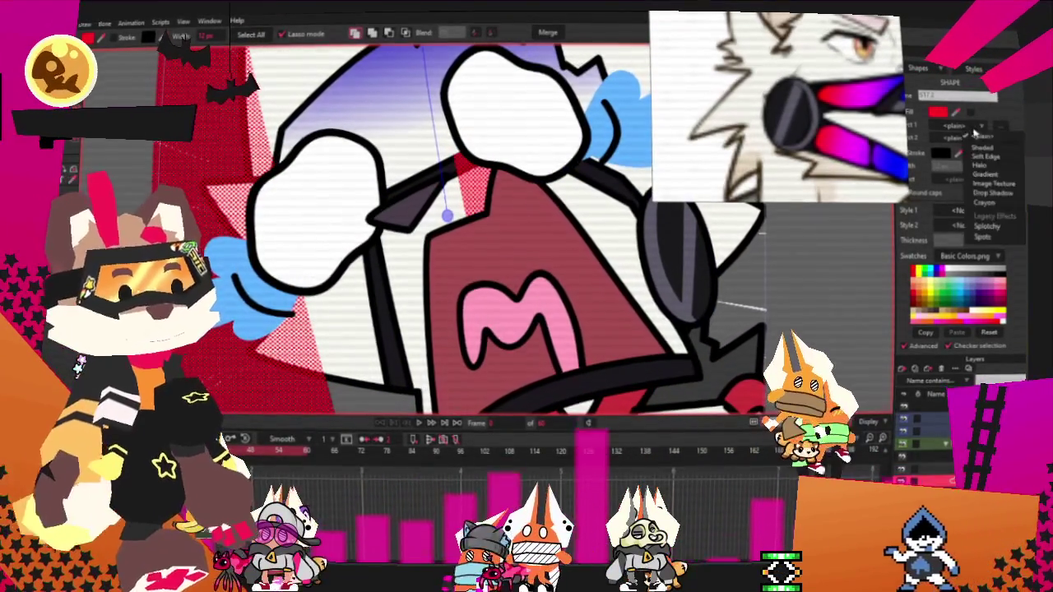
Step: Set the fill's Effect 1 to Gradient with type Angle
{"action": "left_click", "coordinate": [990, 175]}
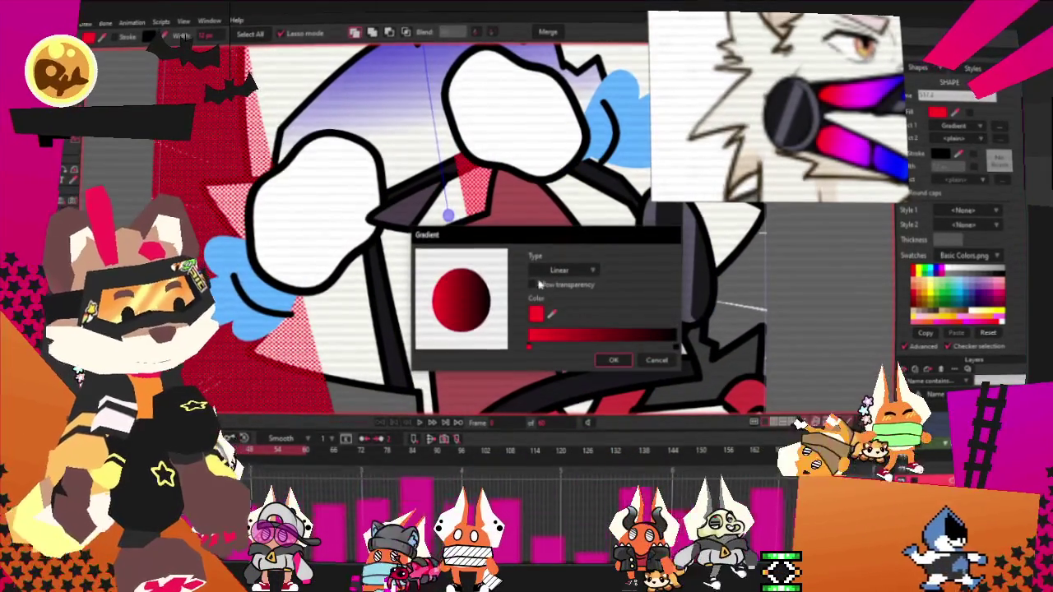
{"action": "left_click", "coordinate": [561, 292]}
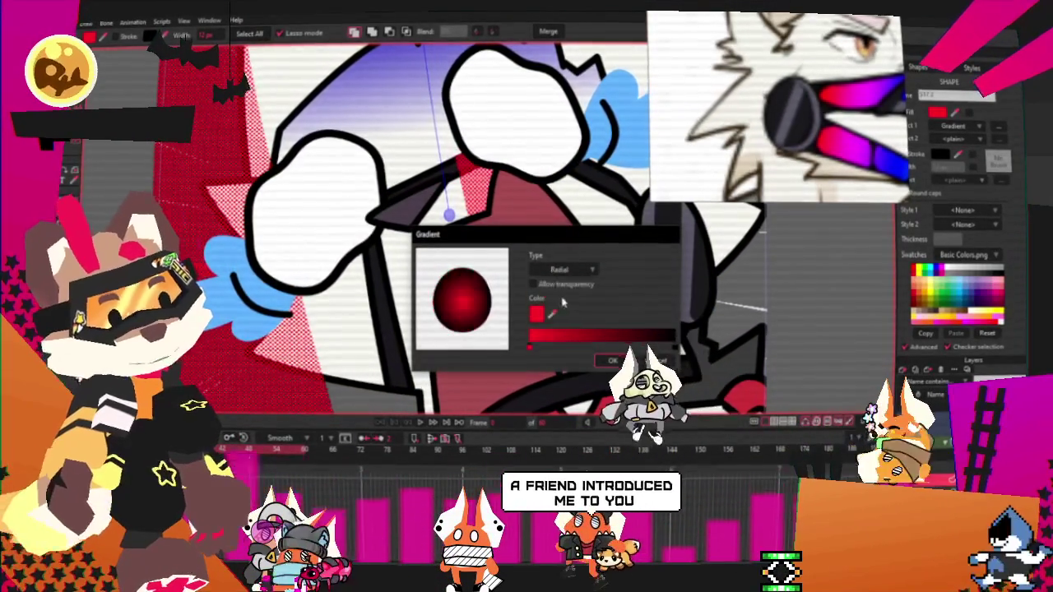
{"action": "left_click", "coordinate": [575, 276]}
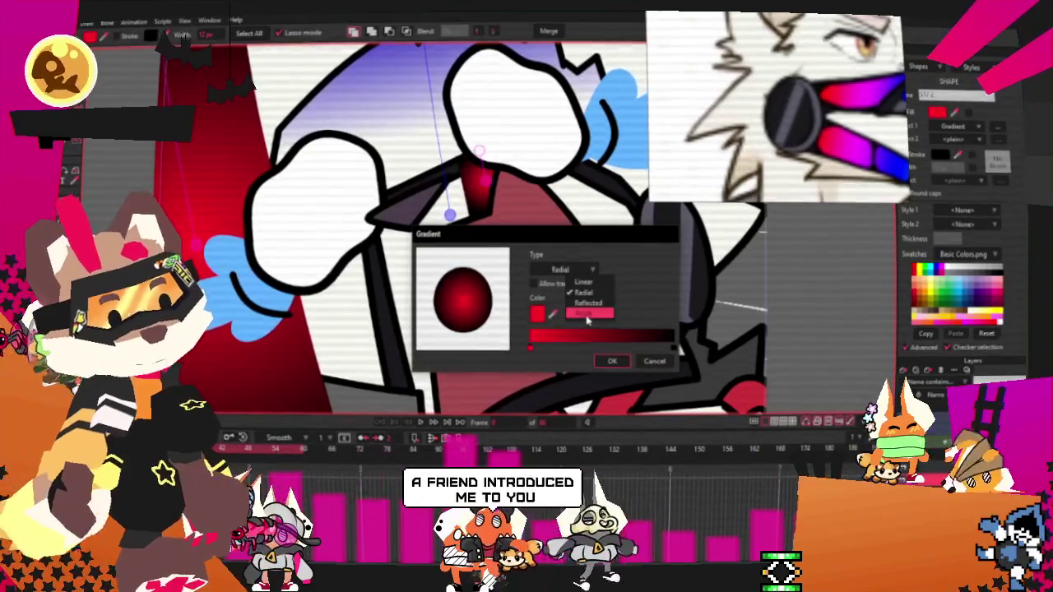
{"action": "left_click", "coordinate": [587, 319]}
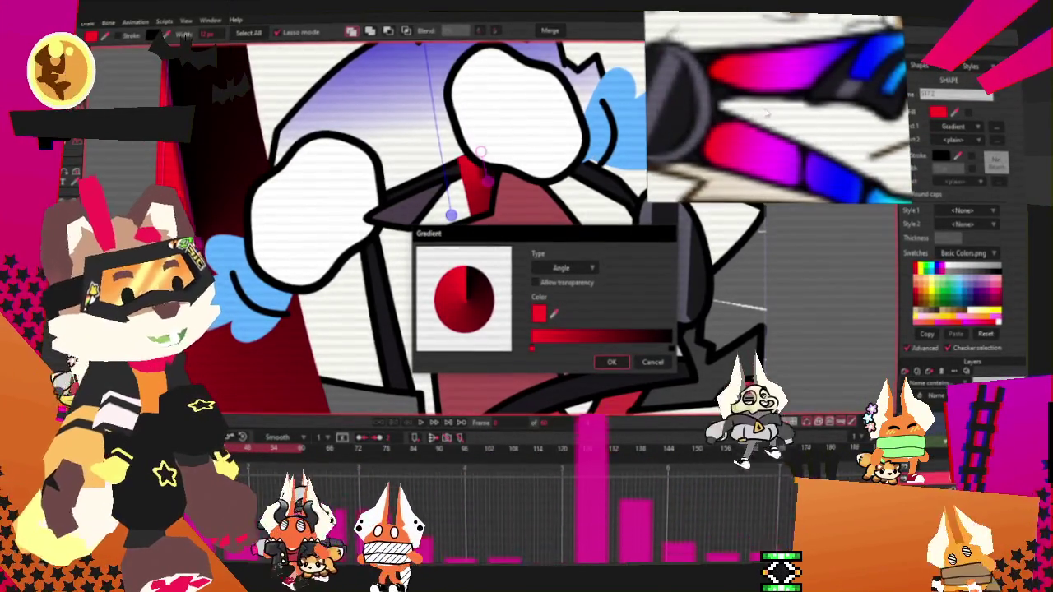
Step: Make the end stop magenta and add blue and indigo stops to the gradient
{"action": "left_click", "coordinate": [677, 351]}
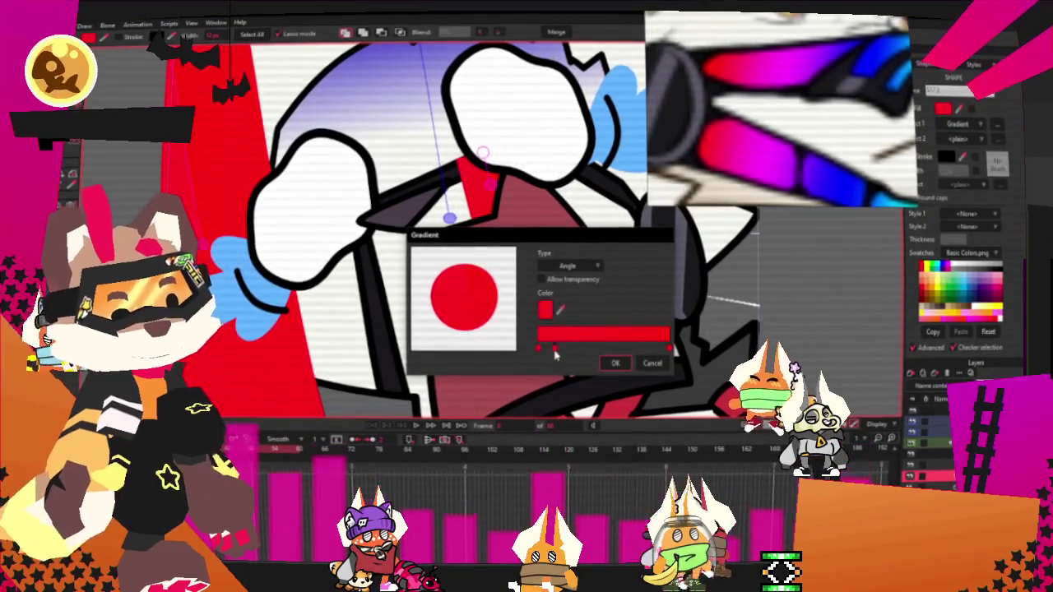
{"action": "left_click", "coordinate": [781, 165]}
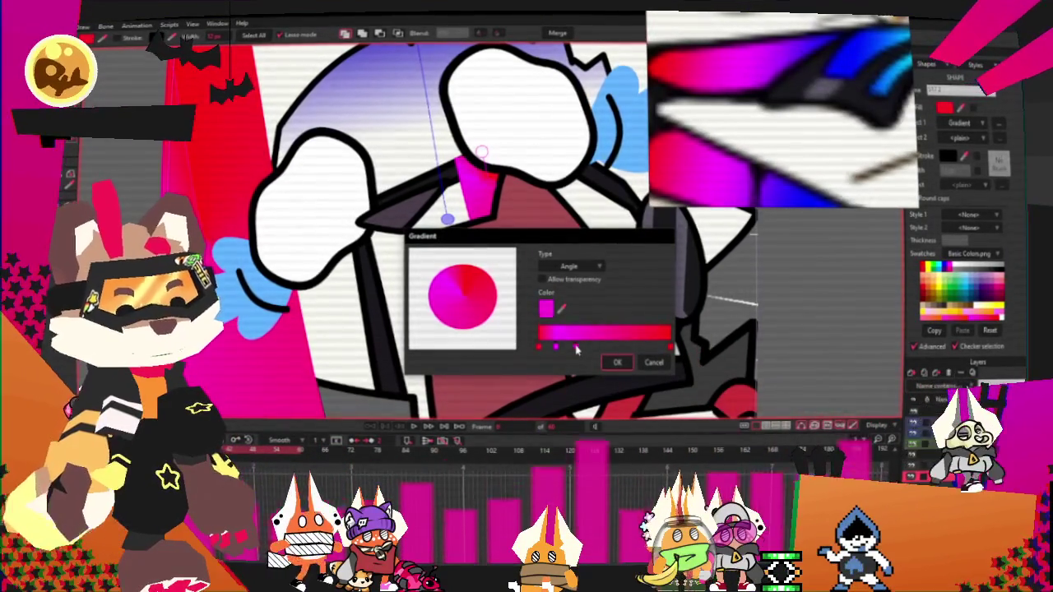
{"action": "left_click", "coordinate": [576, 349]}
{"action": "left_click", "coordinate": [748, 111]}
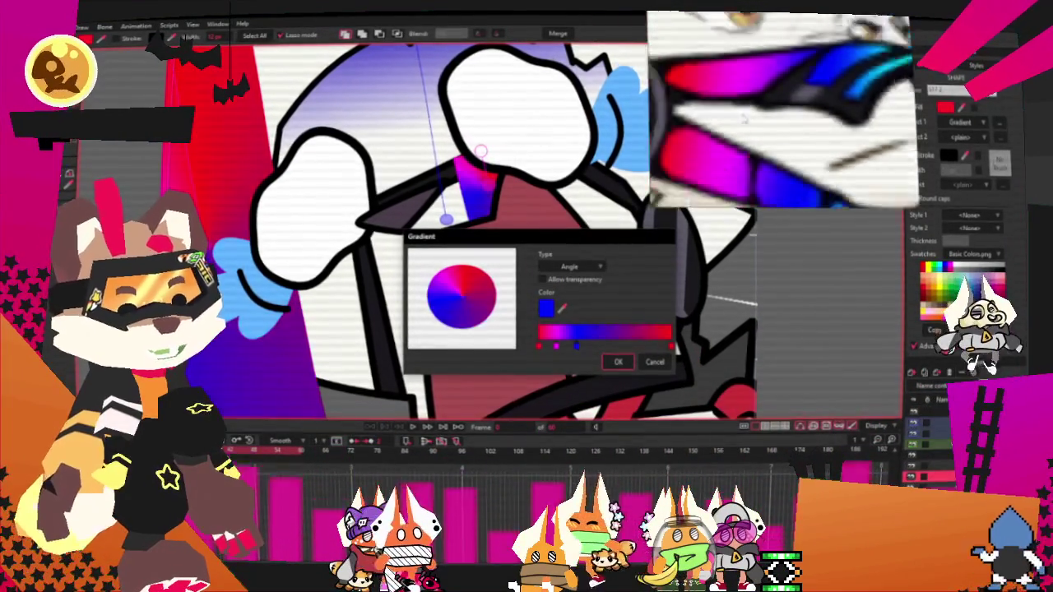
{"action": "left_click", "coordinate": [597, 349]}
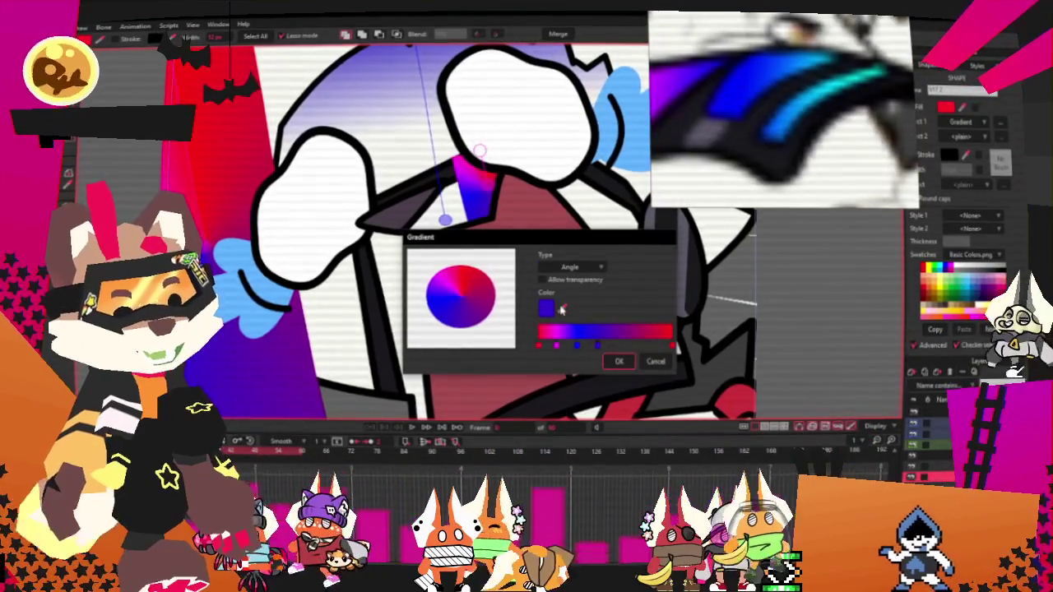
Step: Add teal, green and yellow stops to the gradient and close the editor
{"action": "left_click", "coordinate": [562, 308]}
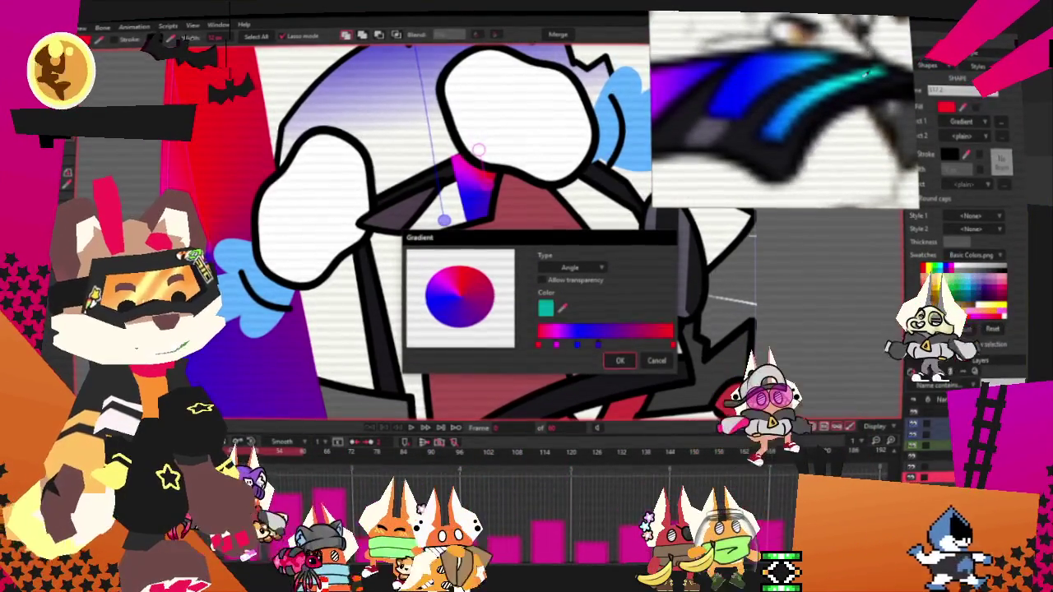
{"action": "left_click", "coordinate": [861, 73]}
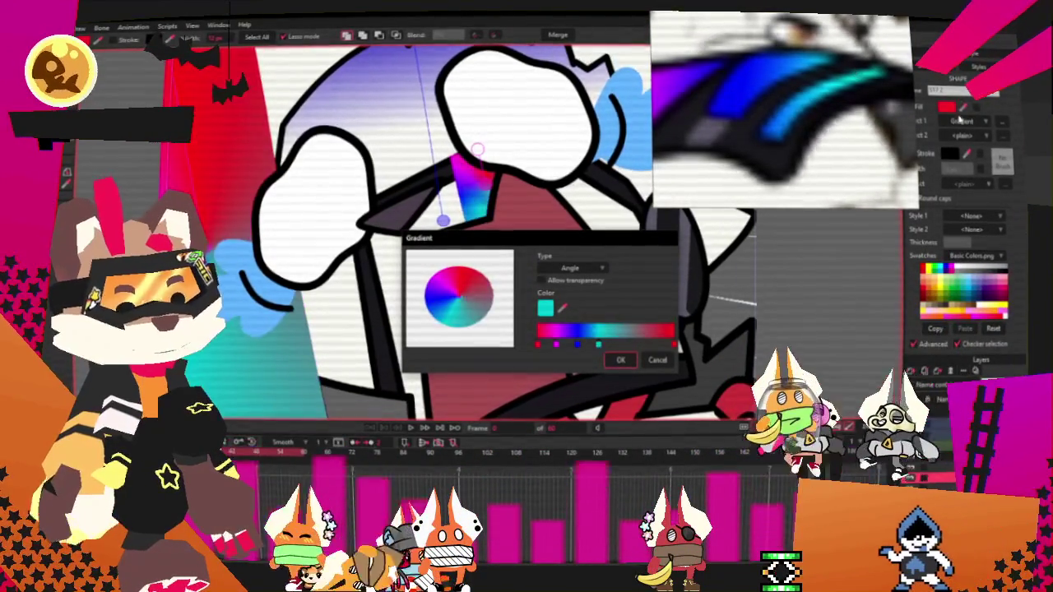
{"action": "left_click", "coordinate": [546, 308]}
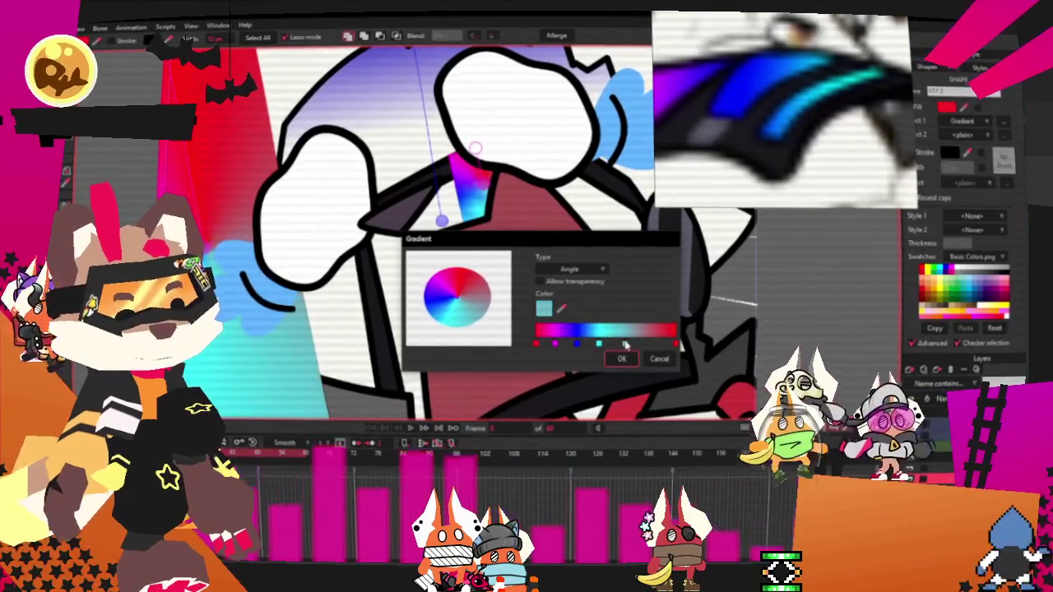
{"action": "left_click", "coordinate": [590, 329]}
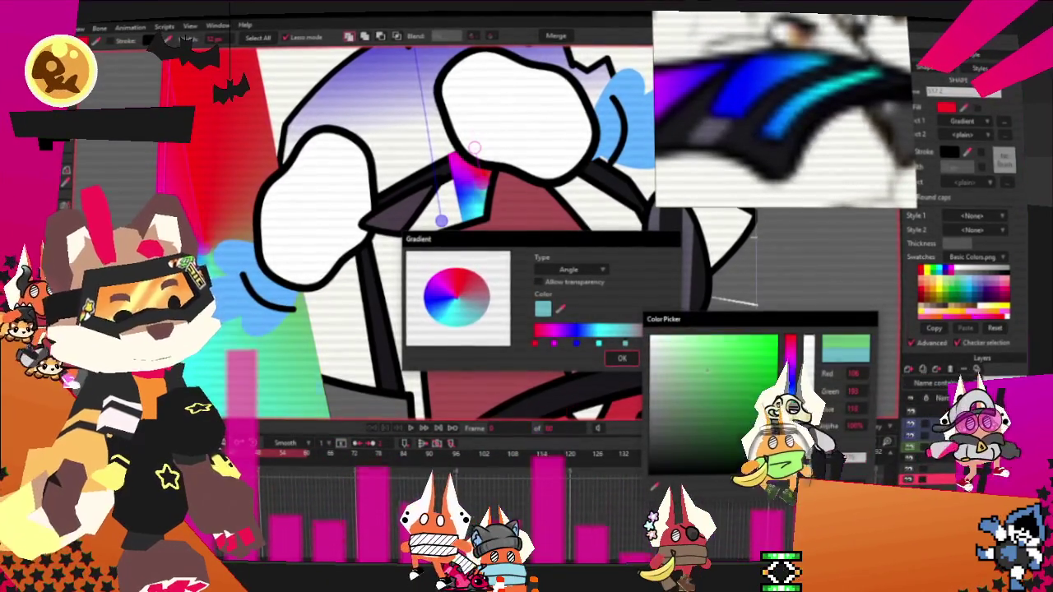
{"action": "left_click", "coordinate": [744, 349]}
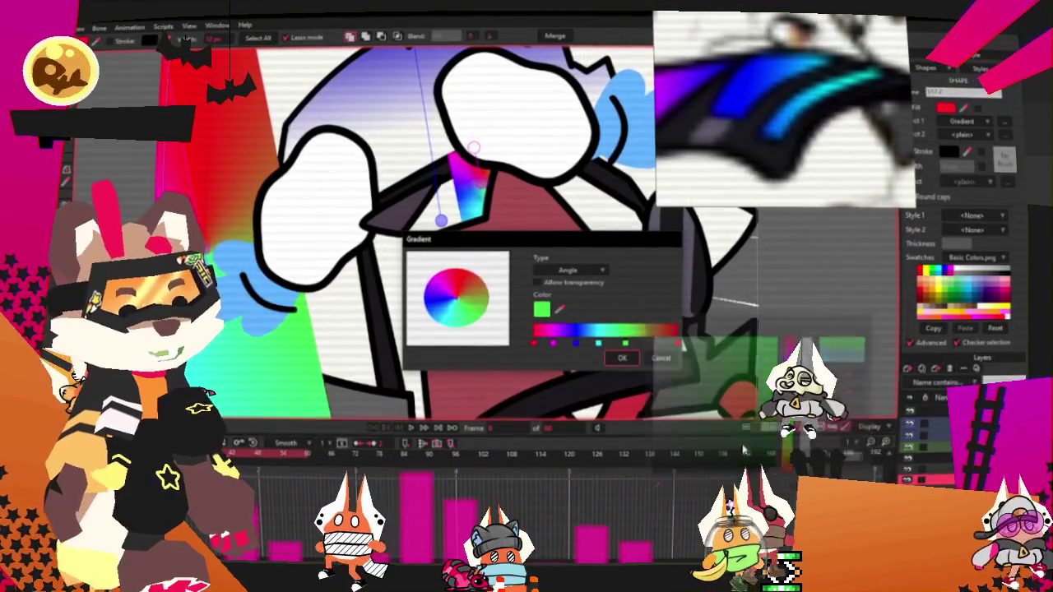
{"action": "left_click", "coordinate": [546, 316]}
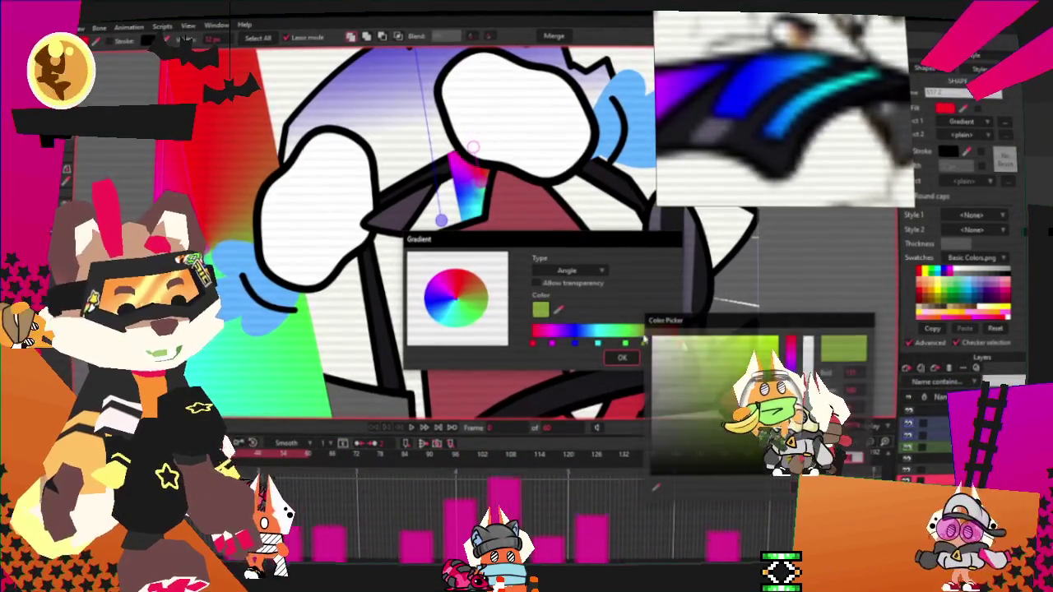
{"action": "left_click", "coordinate": [755, 339]}
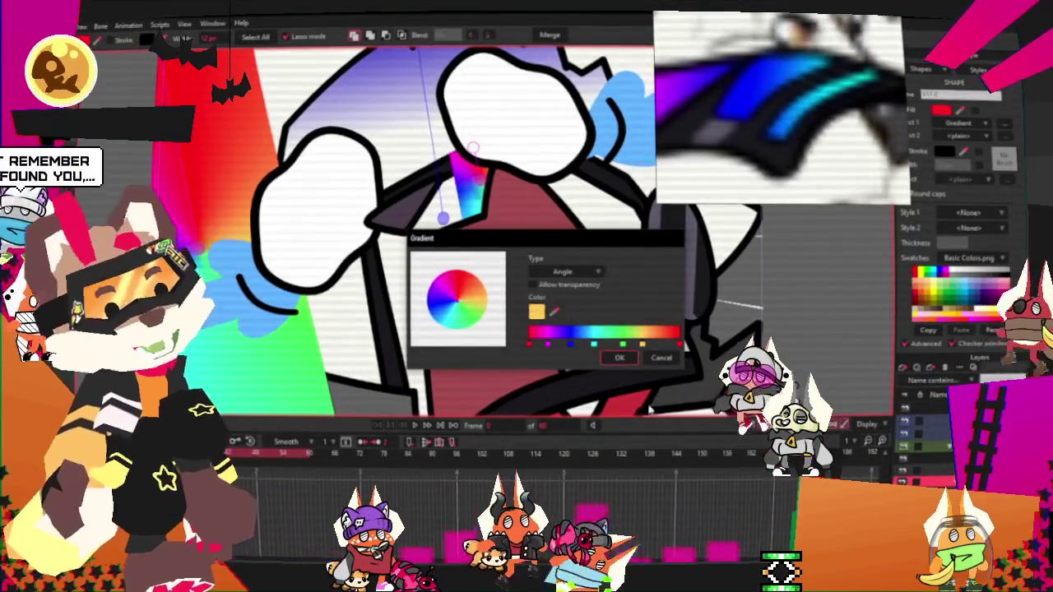
{"action": "left_click", "coordinate": [653, 354]}
{"action": "scroll", "coordinate": [463, 213], "scroll_direction": "down", "scroll_amount": 5}
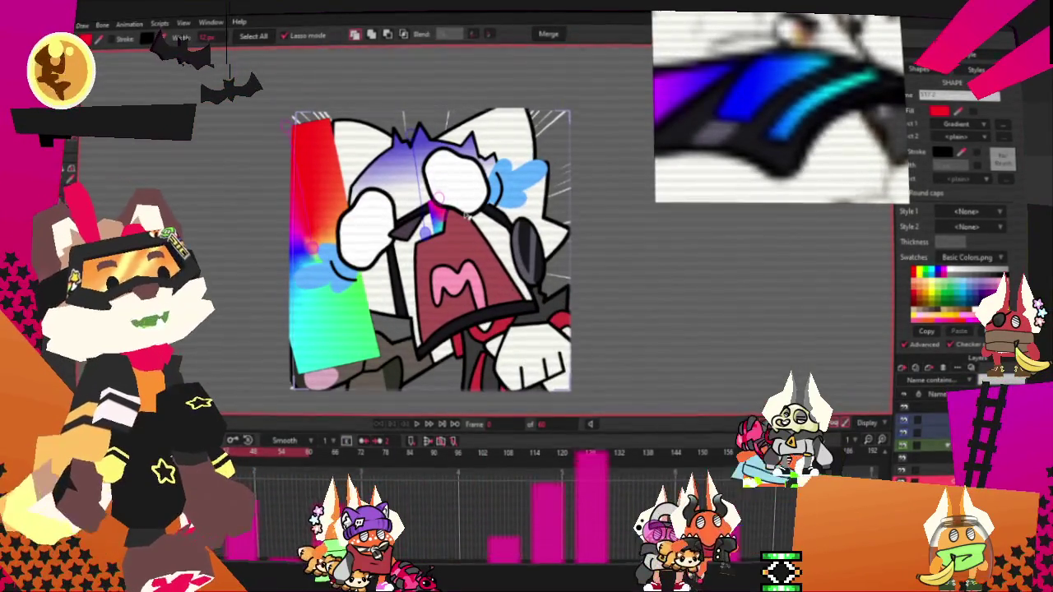
Step: Re-aim the rainbow gradient with its centre on the cat's face and its direction toward the mouth
{"action": "scroll", "coordinate": [466, 214], "scroll_direction": "up", "scroll_amount": 2}
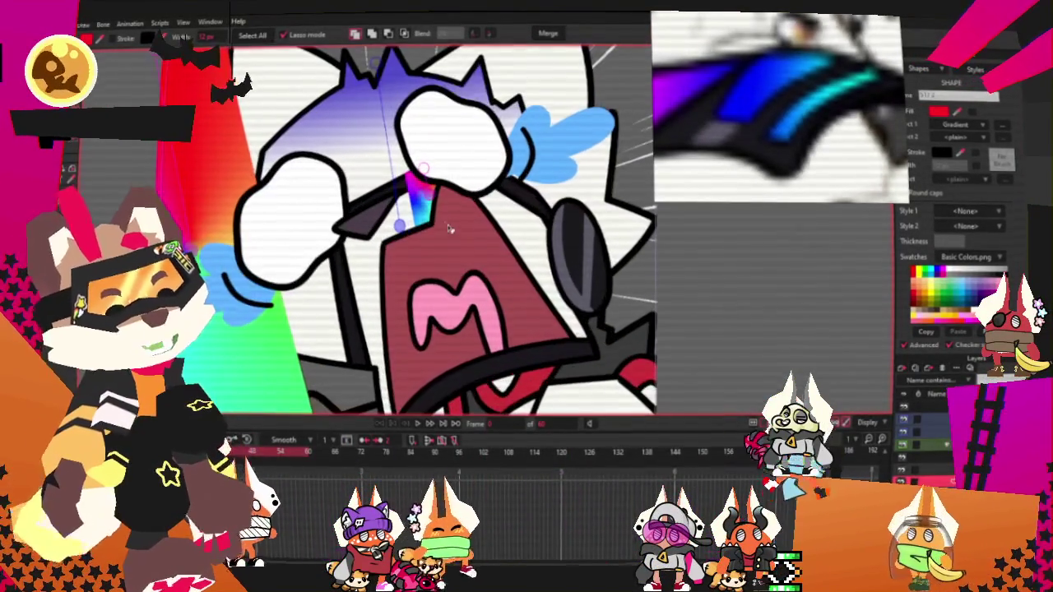
{"action": "scroll", "coordinate": [430, 172], "scroll_direction": "up", "scroll_amount": 2}
{"action": "left_click", "coordinate": [418, 194]}
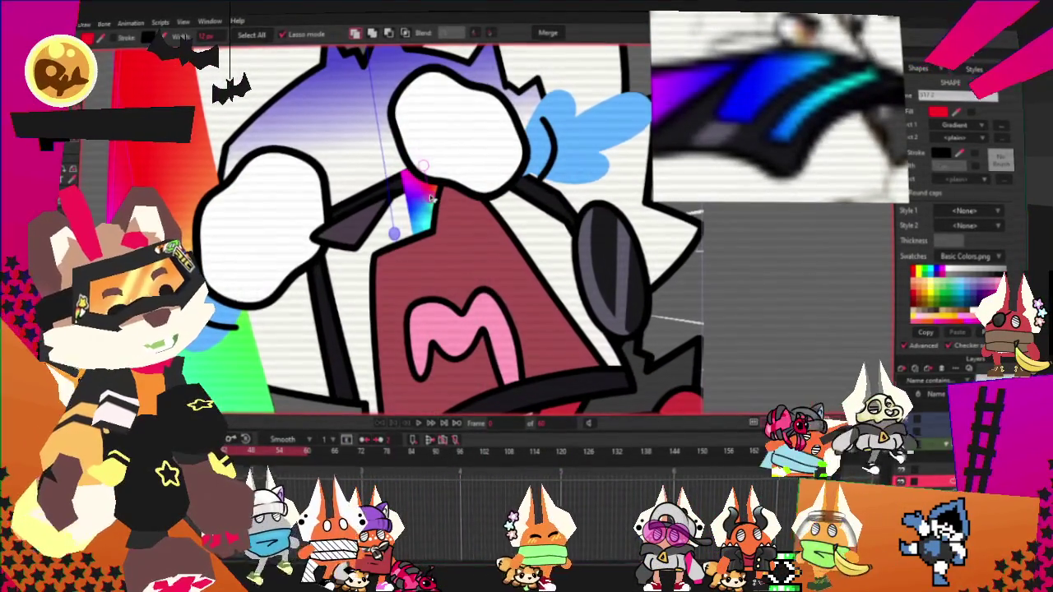
{"action": "left_click", "coordinate": [394, 234]}
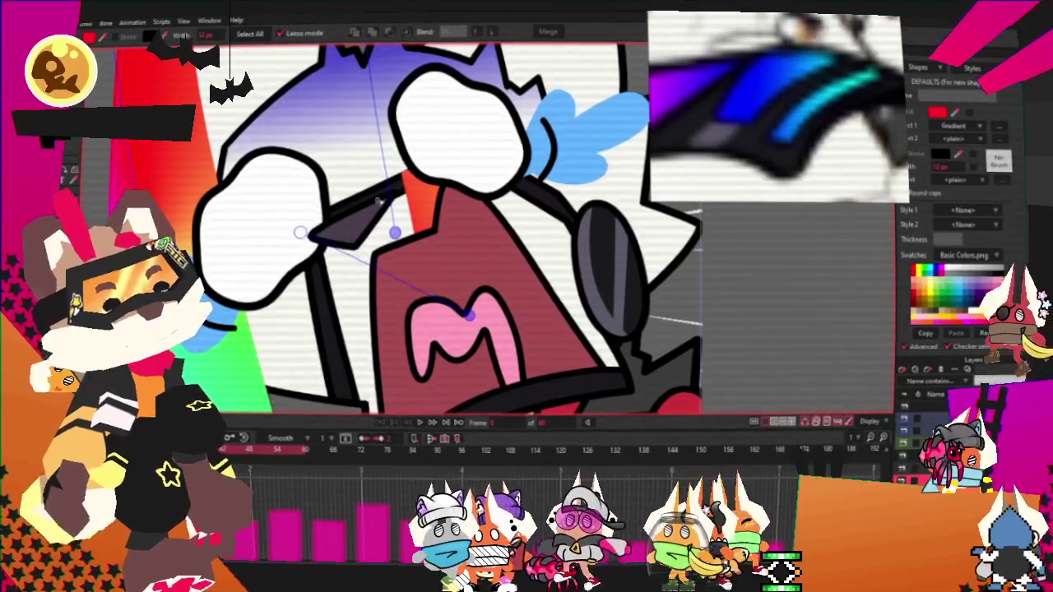
Step: Select the shape near the mask and return to the Transform Points tool
{"action": "scroll", "coordinate": [341, 212], "scroll_direction": "down", "scroll_amount": 5}
{"action": "scroll", "coordinate": [360, 163], "scroll_direction": "up", "scroll_amount": 5}
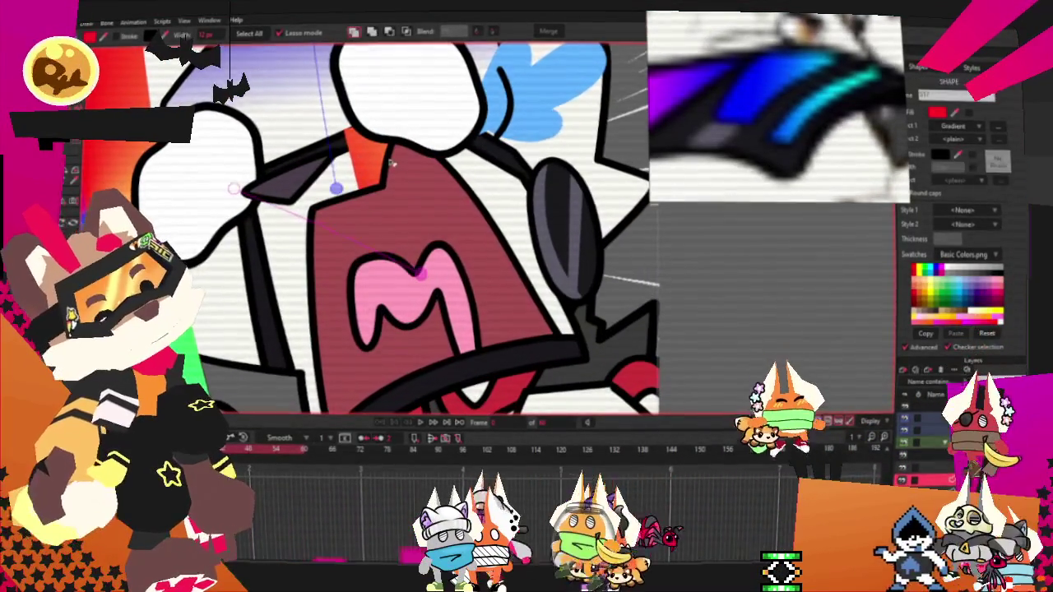
{"action": "scroll", "coordinate": [329, 148], "scroll_direction": "down", "scroll_amount": 3}
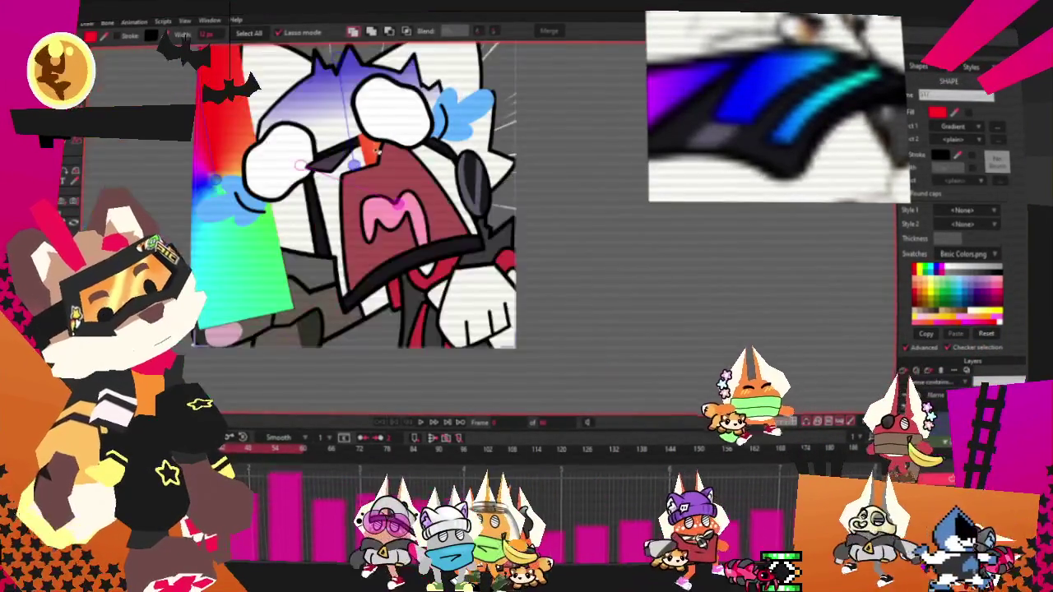
{"action": "scroll", "coordinate": [379, 150], "scroll_direction": "up", "scroll_amount": 3}
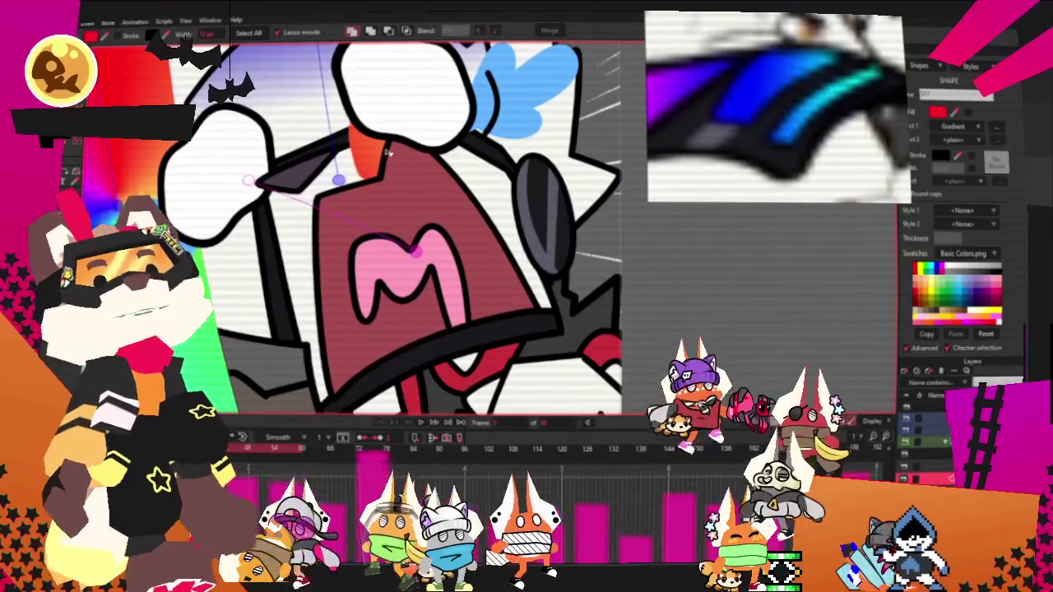
{"action": "left_click", "coordinate": [387, 150]}
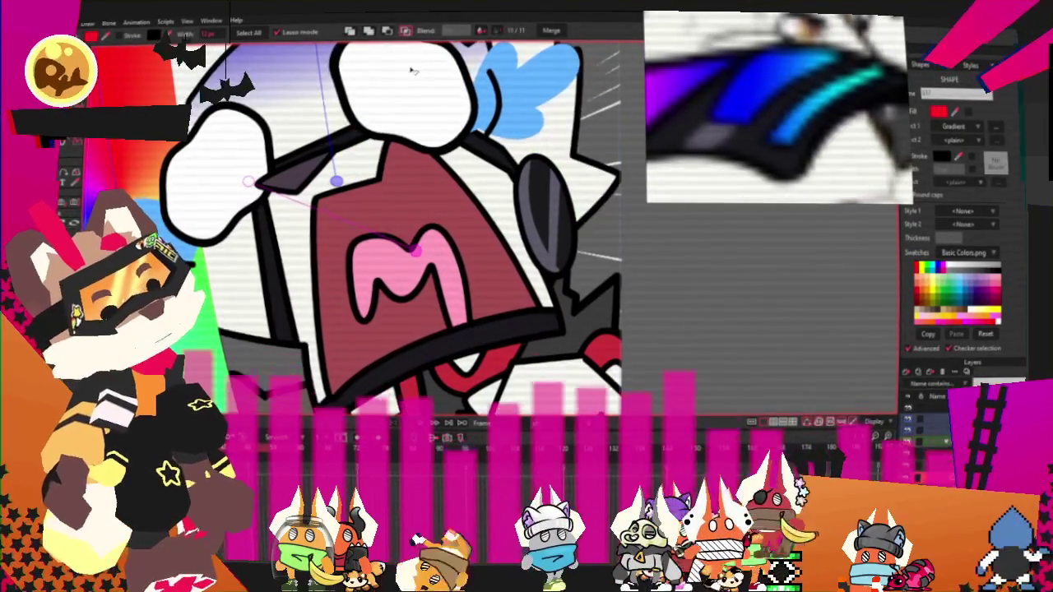
{"action": "scroll", "coordinate": [585, 273], "scroll_direction": "down", "scroll_amount": 2}
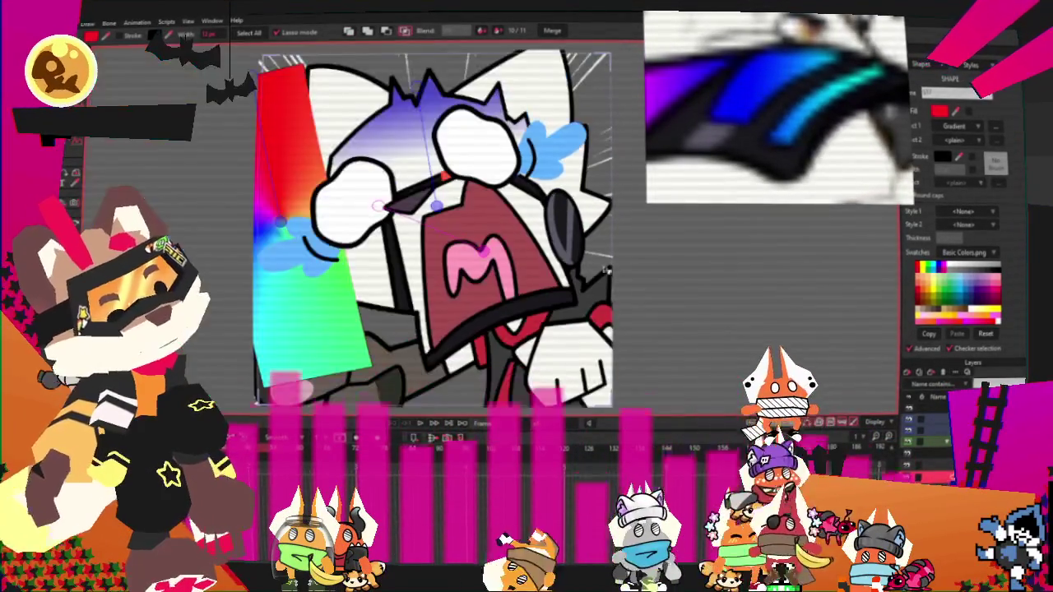
{"action": "scroll", "coordinate": [199, 157], "scroll_direction": "up", "scroll_amount": 1}
{"action": "key", "text": "t"}
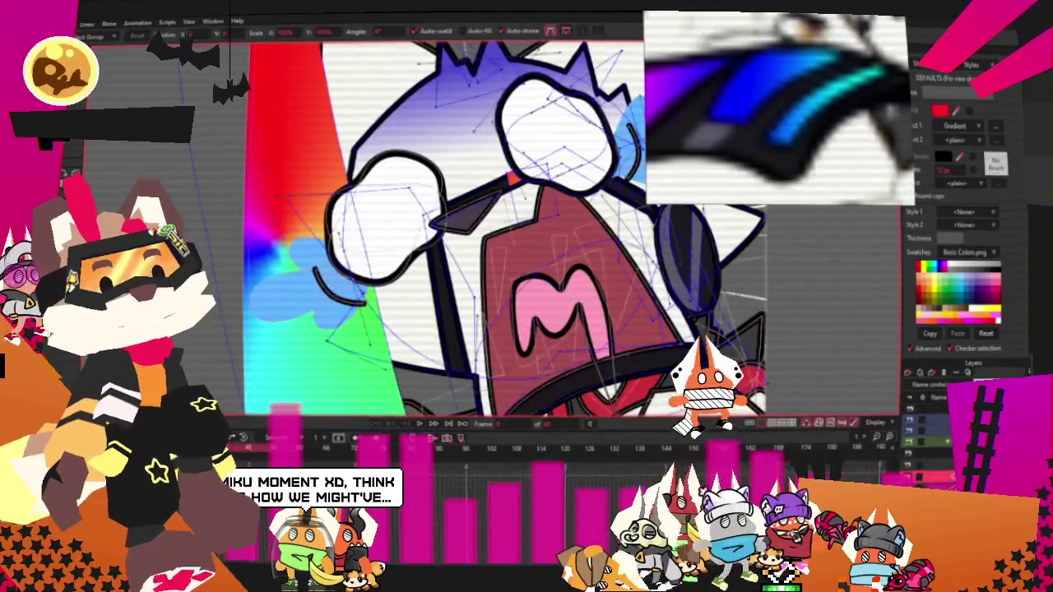
{"action": "scroll", "coordinate": [372, 166], "scroll_direction": "down", "scroll_amount": 2}
{"action": "scroll", "coordinate": [371, 166], "scroll_direction": "up", "scroll_amount": 2}
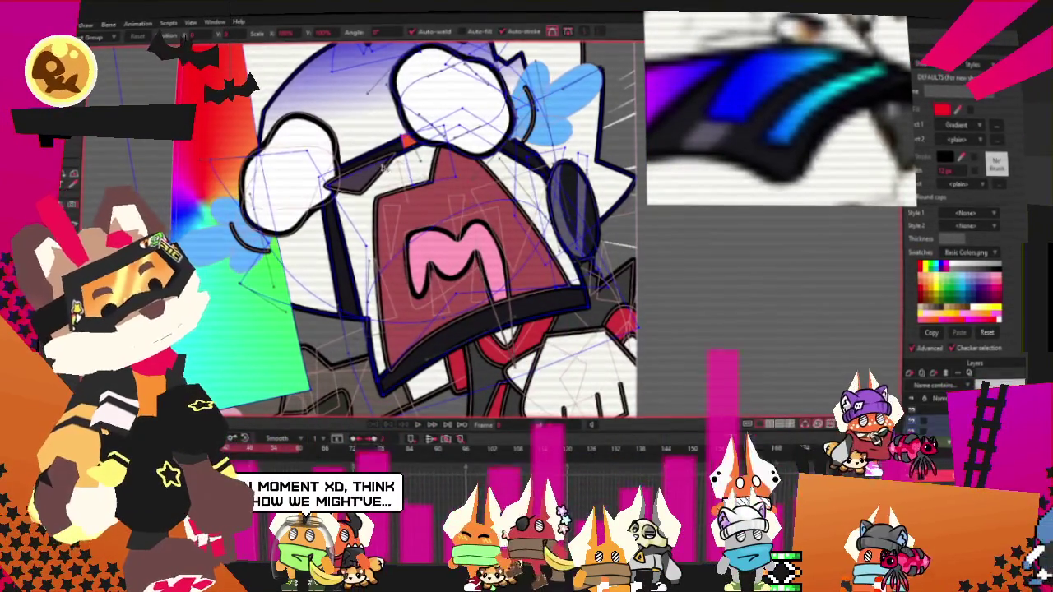
{"action": "scroll", "coordinate": [368, 171], "scroll_direction": "up", "scroll_amount": 2}
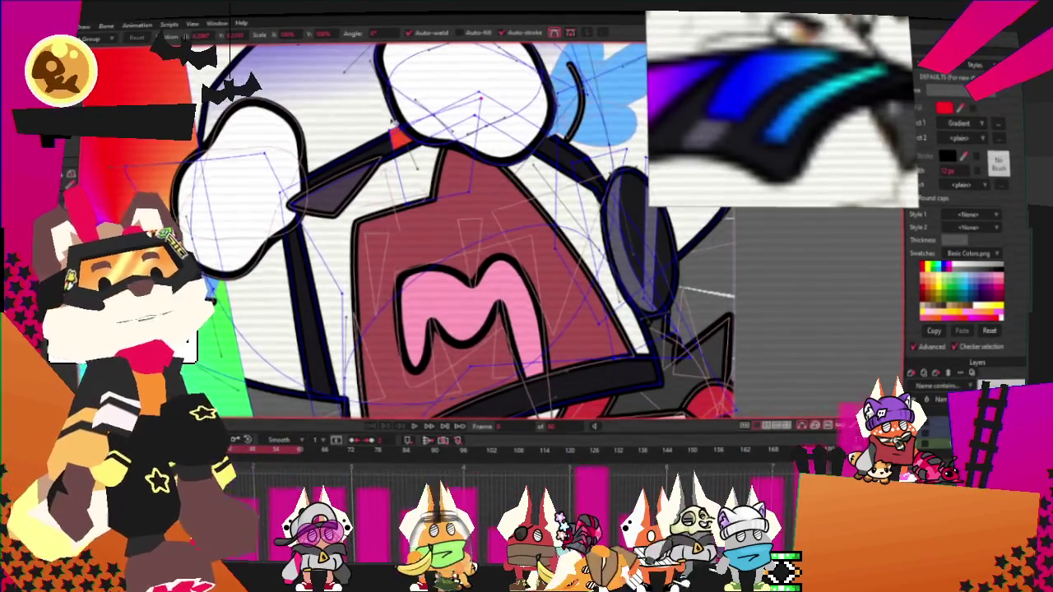
{"action": "scroll", "coordinate": [387, 124], "scroll_direction": "up", "scroll_amount": 3}
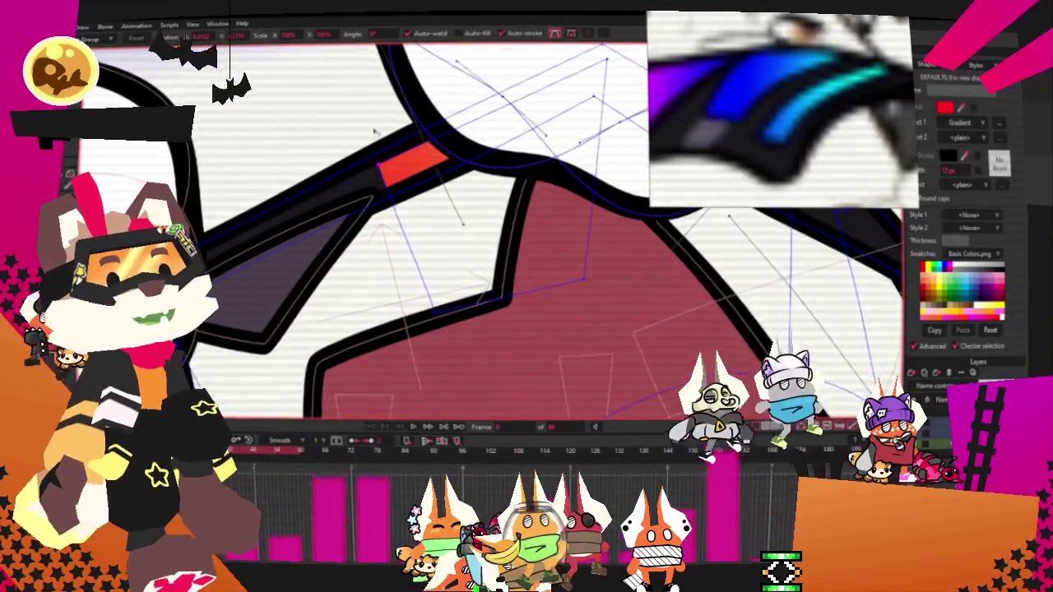
{"action": "scroll", "coordinate": [380, 138], "scroll_direction": "down", "scroll_amount": 3}
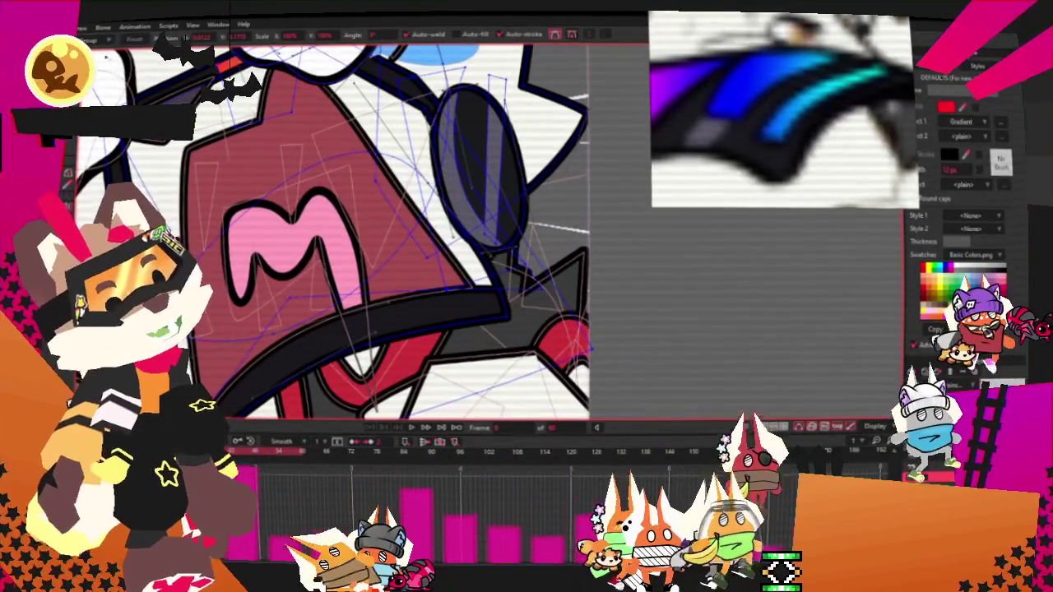
{"action": "scroll", "coordinate": [273, 176], "scroll_direction": "up", "scroll_amount": 3}
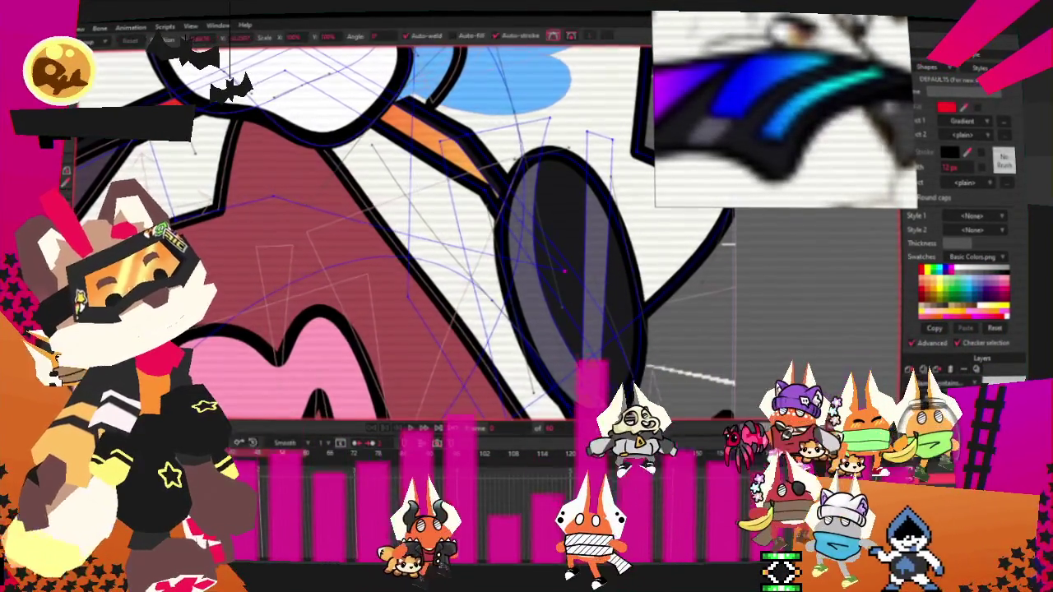
{"action": "scroll", "coordinate": [565, 270], "scroll_direction": "up", "scroll_amount": 3}
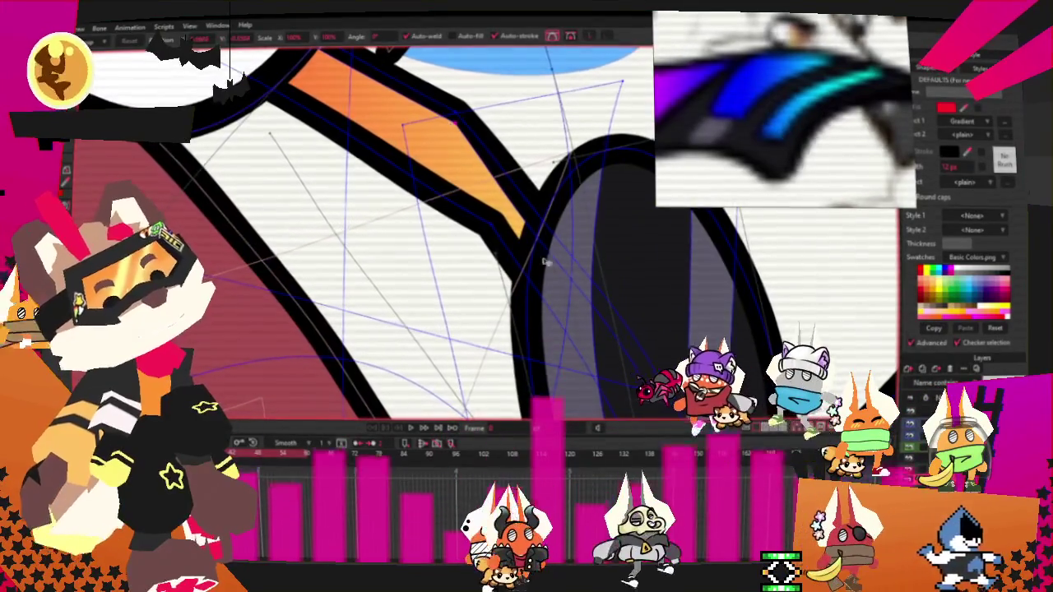
{"action": "scroll", "coordinate": [334, 144], "scroll_direction": "down", "scroll_amount": 5}
{"action": "scroll", "coordinate": [334, 144], "scroll_direction": "up", "scroll_amount": 2}
{"action": "scroll", "coordinate": [334, 144], "scroll_direction": "up", "scroll_amount": 1}
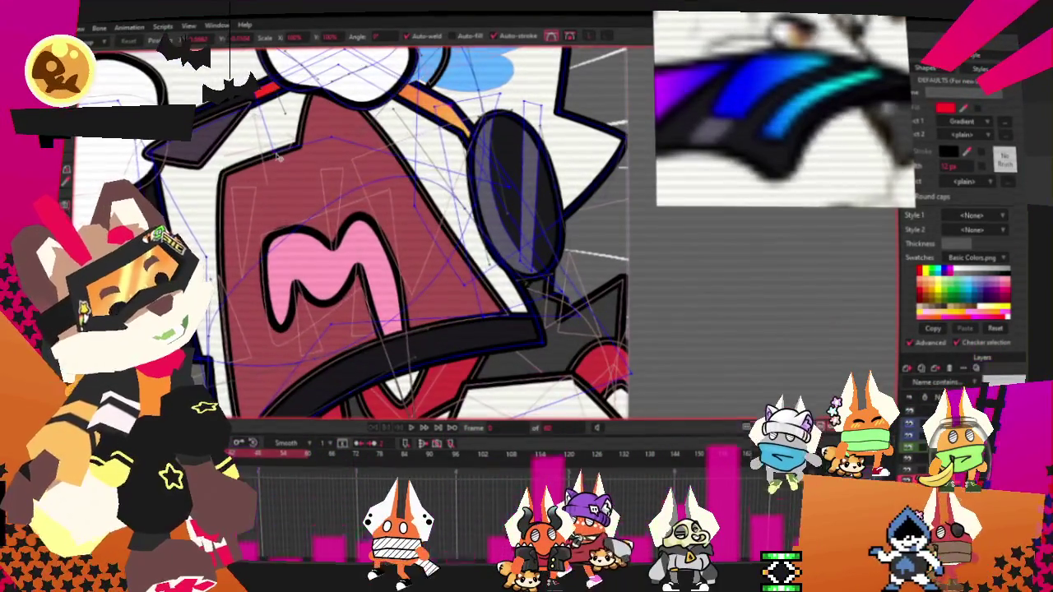
{"action": "scroll", "coordinate": [425, 161], "scroll_direction": "up", "scroll_amount": 3}
{"action": "scroll", "coordinate": [425, 161], "scroll_direction": "down", "scroll_amount": 2}
{"action": "scroll", "coordinate": [425, 160], "scroll_direction": "up", "scroll_amount": 1}
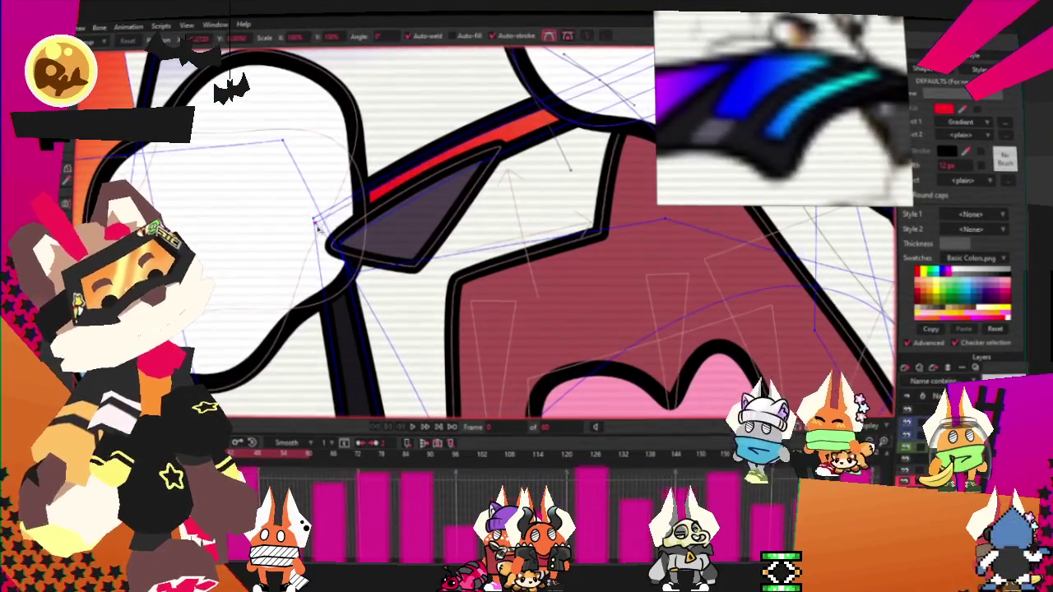
{"action": "scroll", "coordinate": [329, 220], "scroll_direction": "down", "scroll_amount": 2}
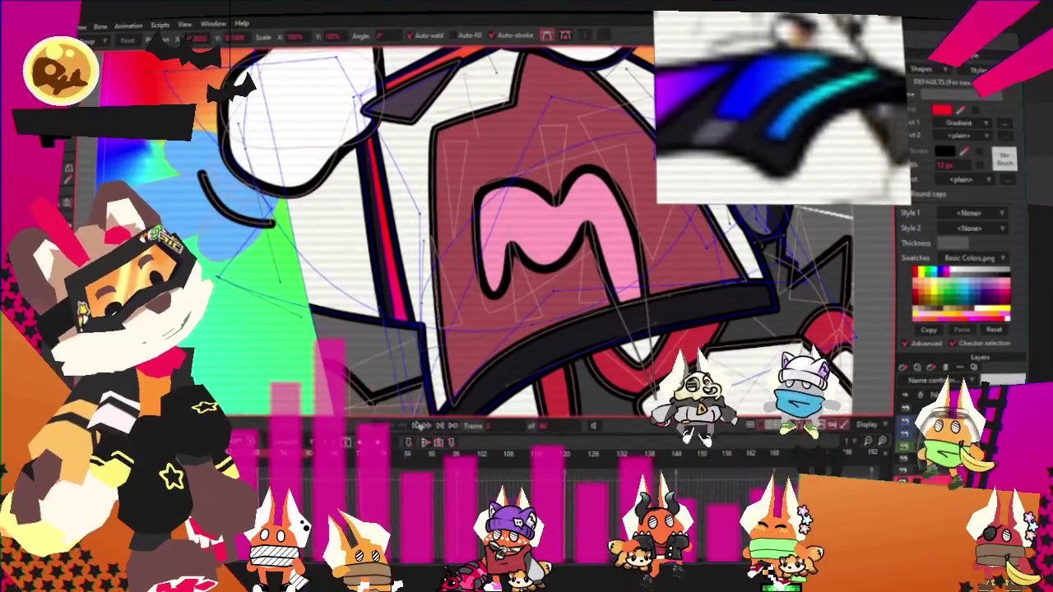
{"action": "scroll", "coordinate": [391, 91], "scroll_direction": "up", "scroll_amount": 1}
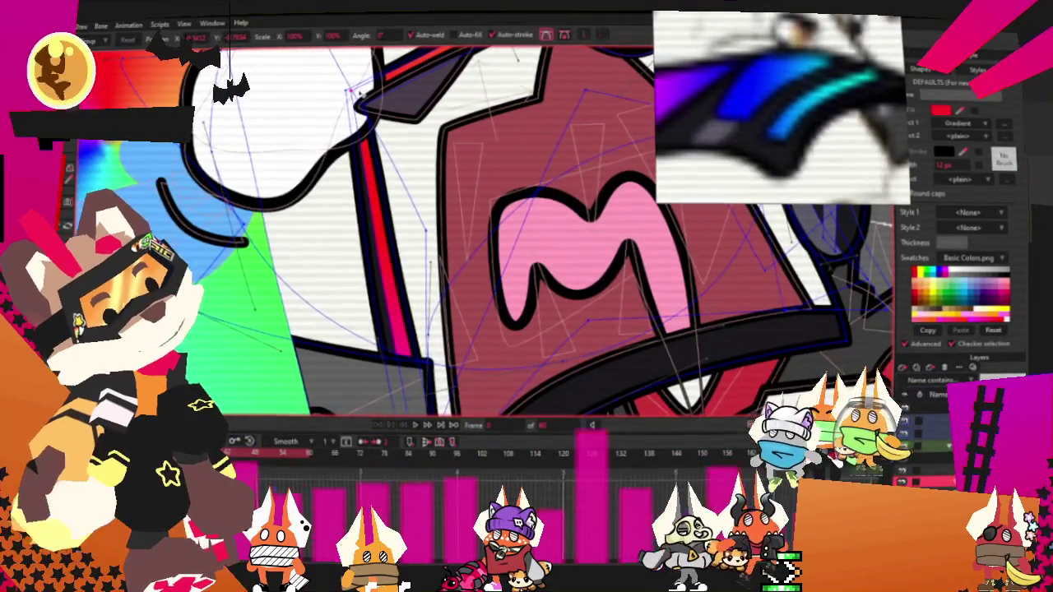
{"action": "scroll", "coordinate": [394, 297], "scroll_direction": "up", "scroll_amount": 2}
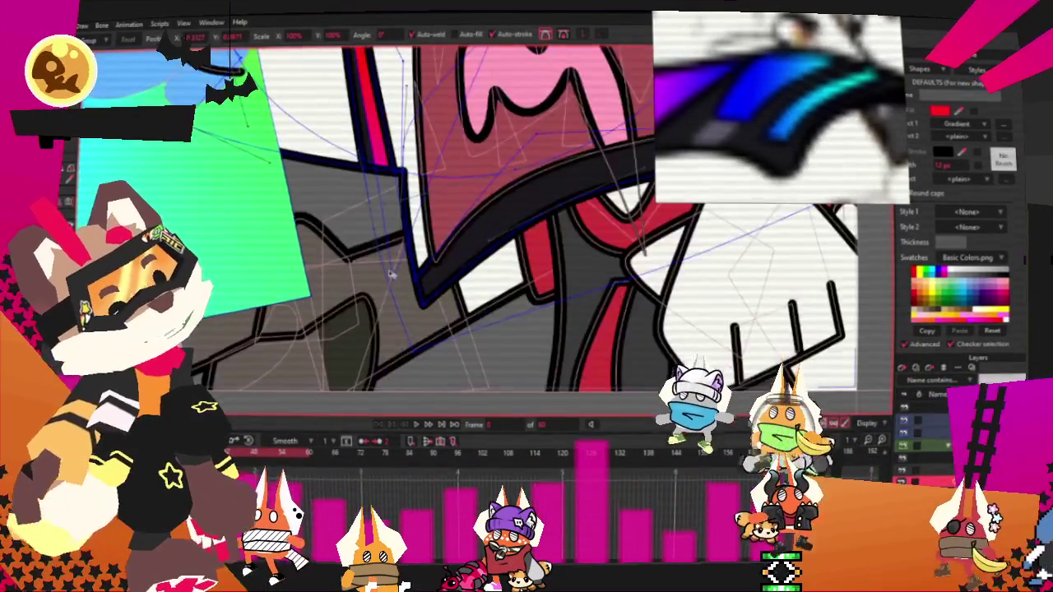
{"action": "scroll", "coordinate": [394, 297], "scroll_direction": "down", "scroll_amount": 2}
{"action": "scroll", "coordinate": [460, 322], "scroll_direction": "up", "scroll_amount": 1}
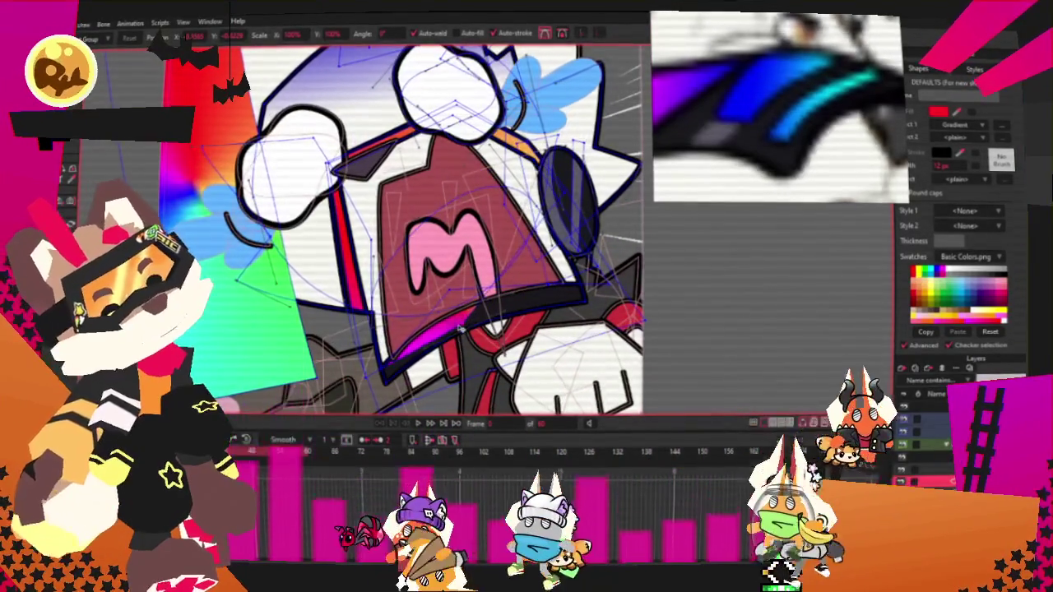
{"action": "scroll", "coordinate": [458, 320], "scroll_direction": "down", "scroll_amount": 2}
{"action": "scroll", "coordinate": [393, 129], "scroll_direction": "up", "scroll_amount": 3}
{"action": "key", "text": "a"}
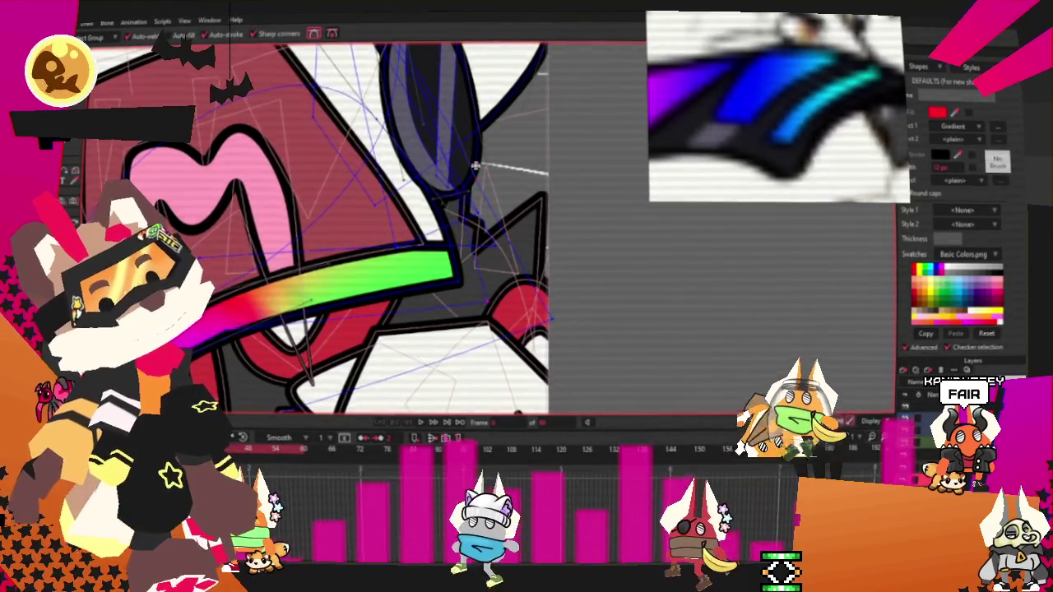
Step: Split the rainbow band under the mouth into coloured stripes separated by dark gaps
{"action": "key", "text": "t"}
{"action": "scroll", "coordinate": [493, 181], "scroll_direction": "up", "scroll_amount": 3}
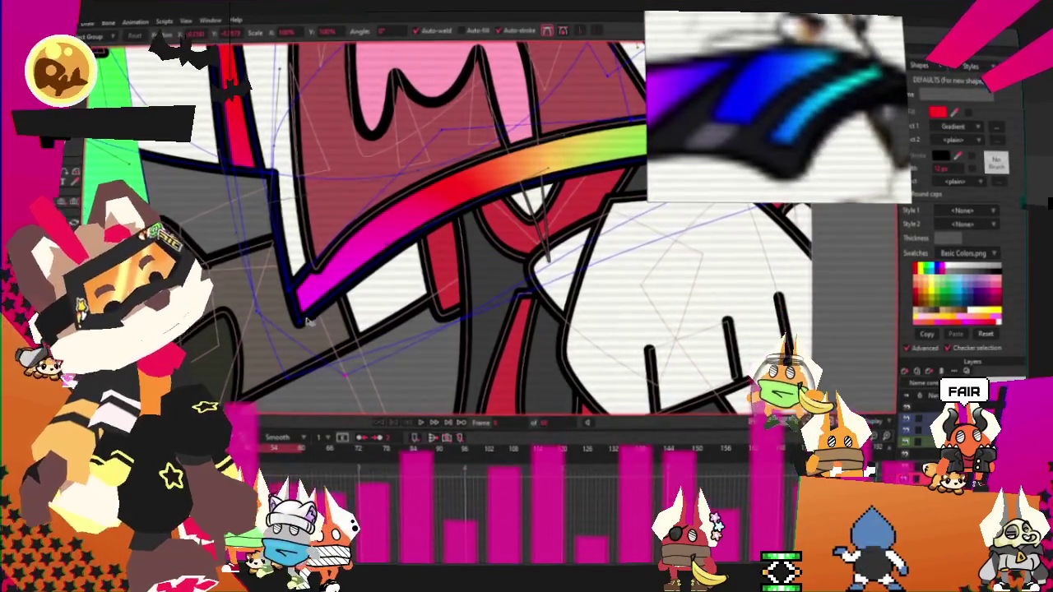
{"action": "scroll", "coordinate": [323, 333], "scroll_direction": "up", "scroll_amount": 2}
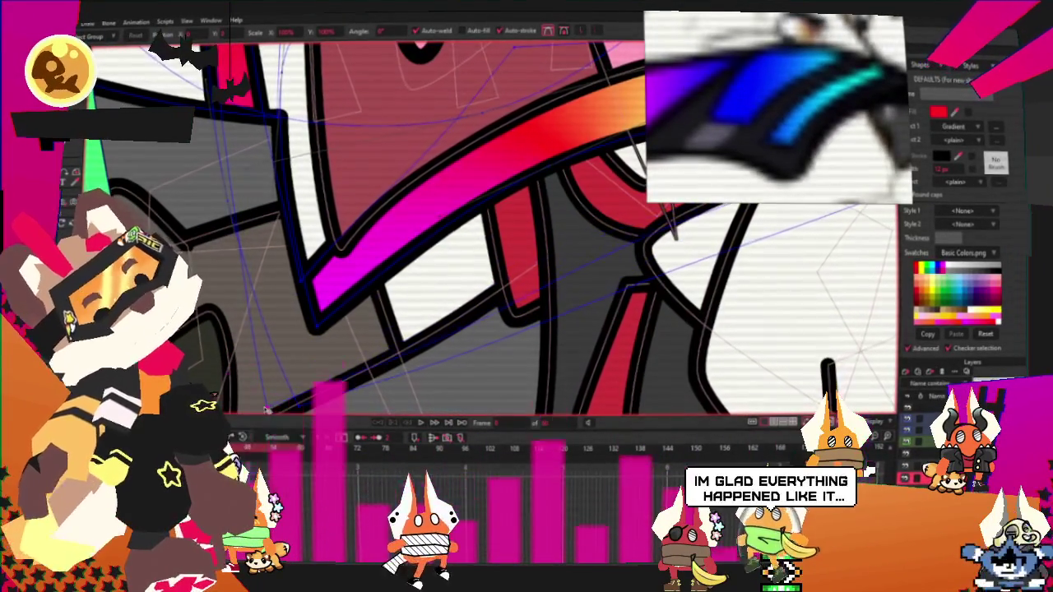
{"action": "scroll", "coordinate": [236, 168], "scroll_direction": "down", "scroll_amount": 2}
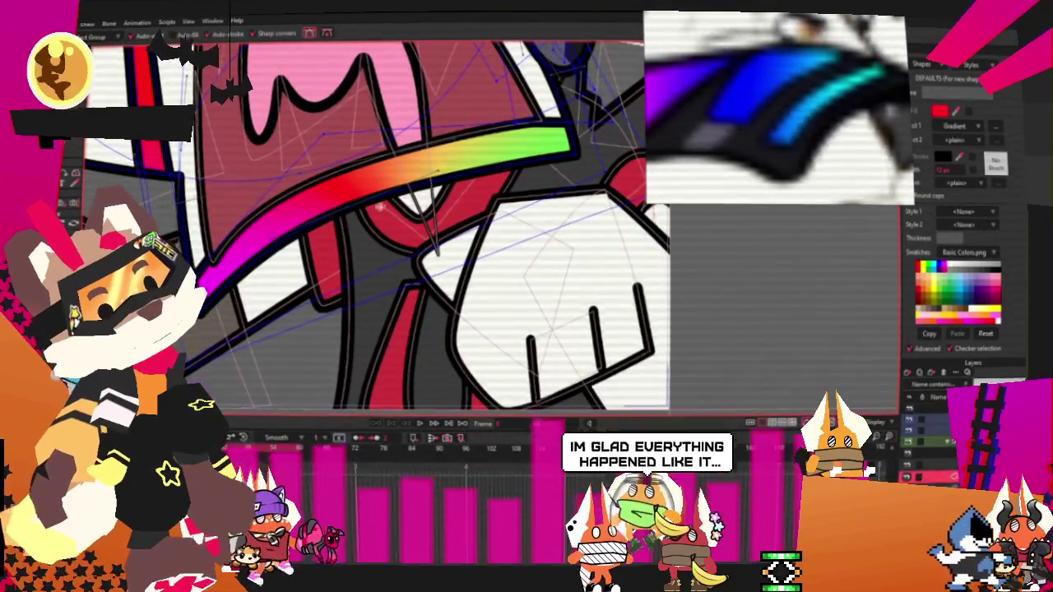
{"action": "scroll", "coordinate": [439, 315], "scroll_direction": "down", "scroll_amount": 3}
{"action": "scroll", "coordinate": [370, 230], "scroll_direction": "up", "scroll_amount": 3}
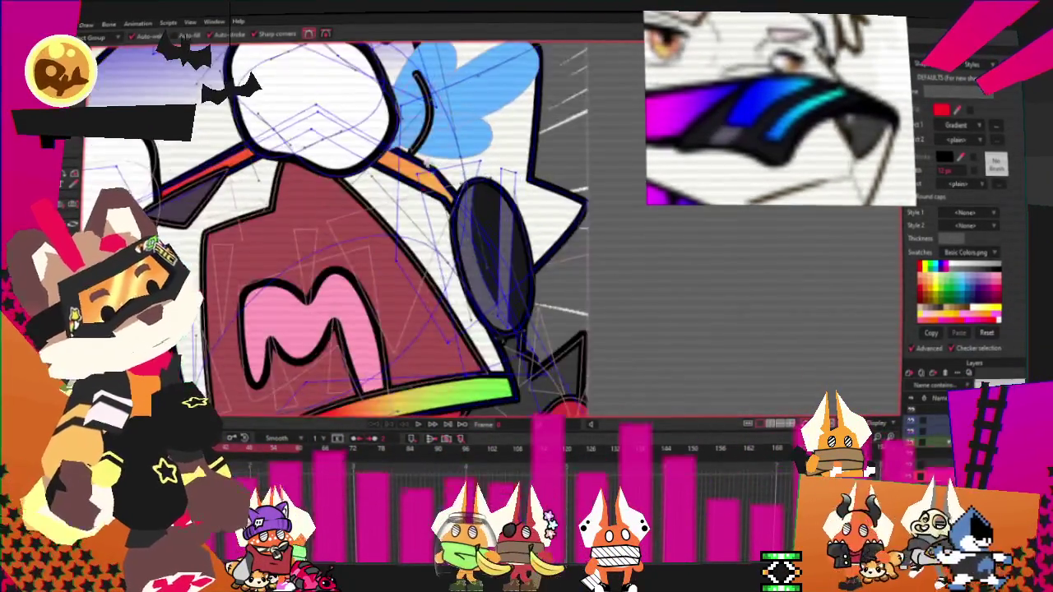
{"action": "scroll", "coordinate": [464, 315], "scroll_direction": "up", "scroll_amount": 3}
{"action": "scroll", "coordinate": [463, 315], "scroll_direction": "down", "scroll_amount": 4}
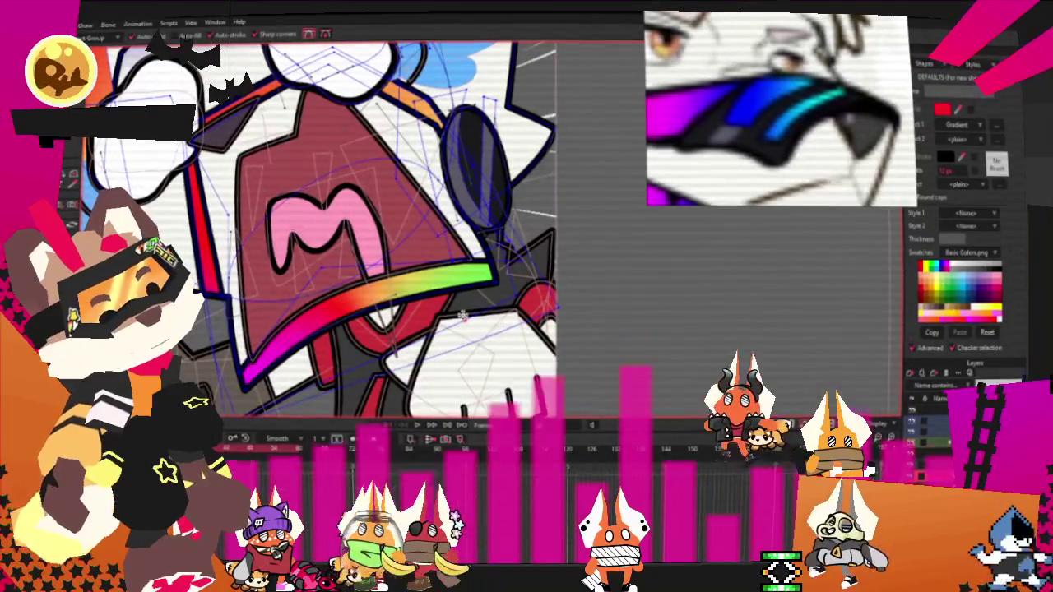
{"action": "left_click_drag", "start_coordinate": [464, 315], "coordinate": [424, 237]}
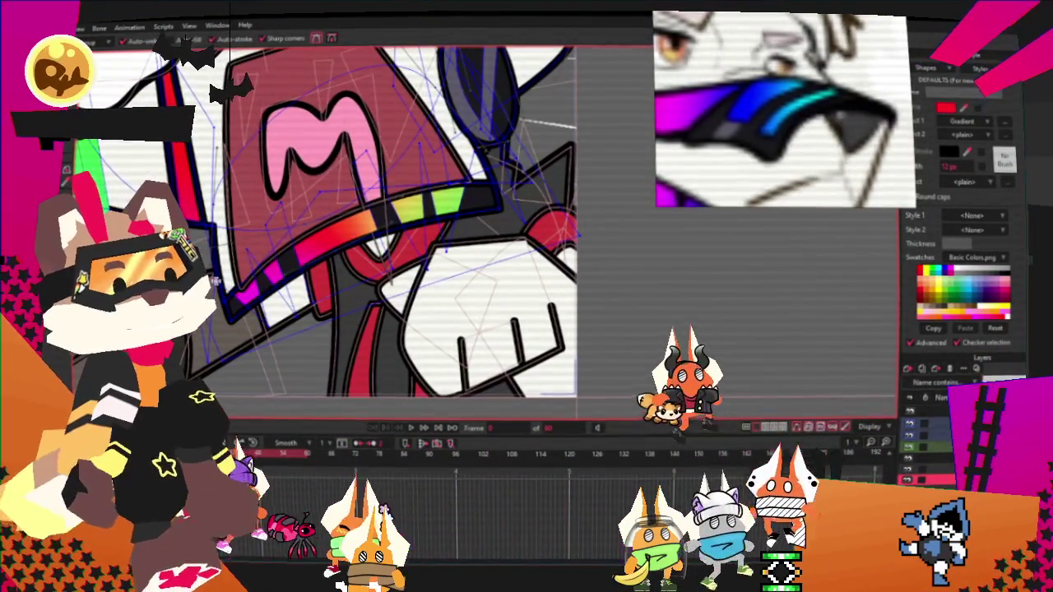
Step: Fill the thin stripe on the hat's left edge with red
{"action": "scroll", "coordinate": [329, 222], "scroll_direction": "down", "scroll_amount": 3}
{"action": "scroll", "coordinate": [329, 205], "scroll_direction": "up", "scroll_amount": 5}
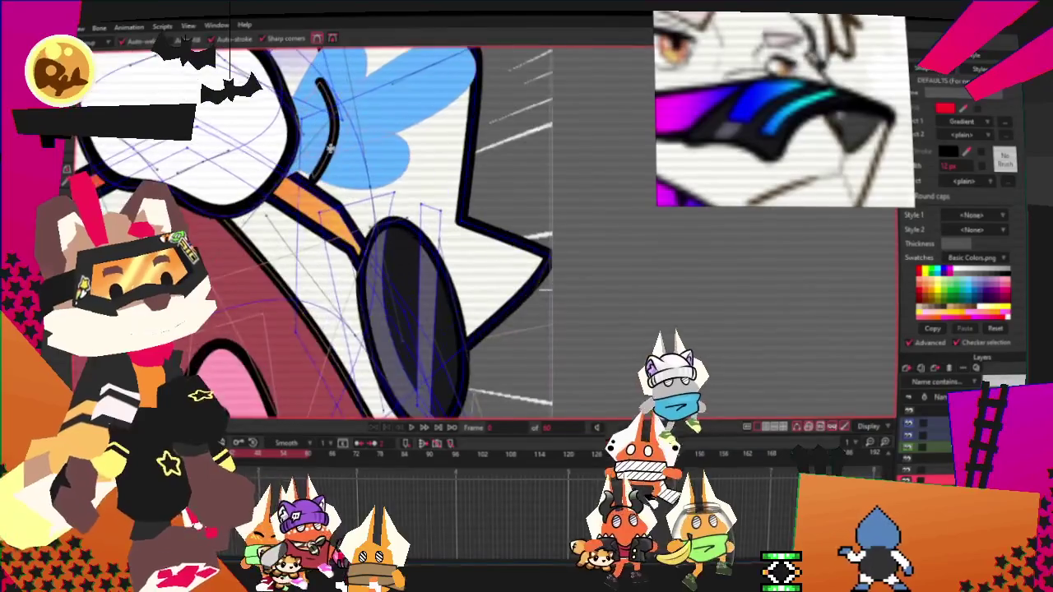
{"action": "scroll", "coordinate": [327, 175], "scroll_direction": "down", "scroll_amount": 1}
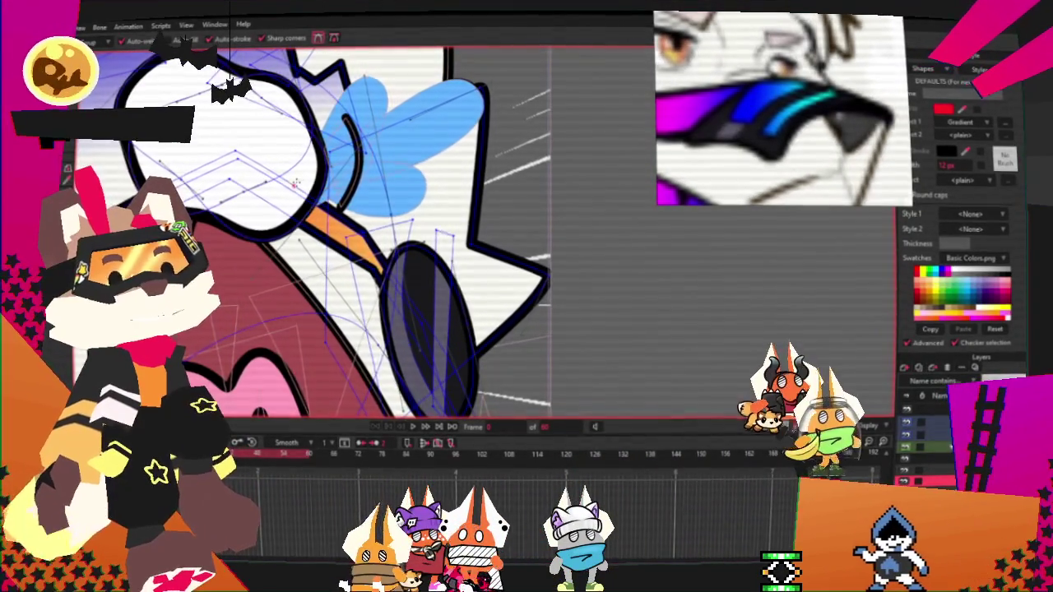
{"action": "scroll", "coordinate": [349, 175], "scroll_direction": "up", "scroll_amount": 2}
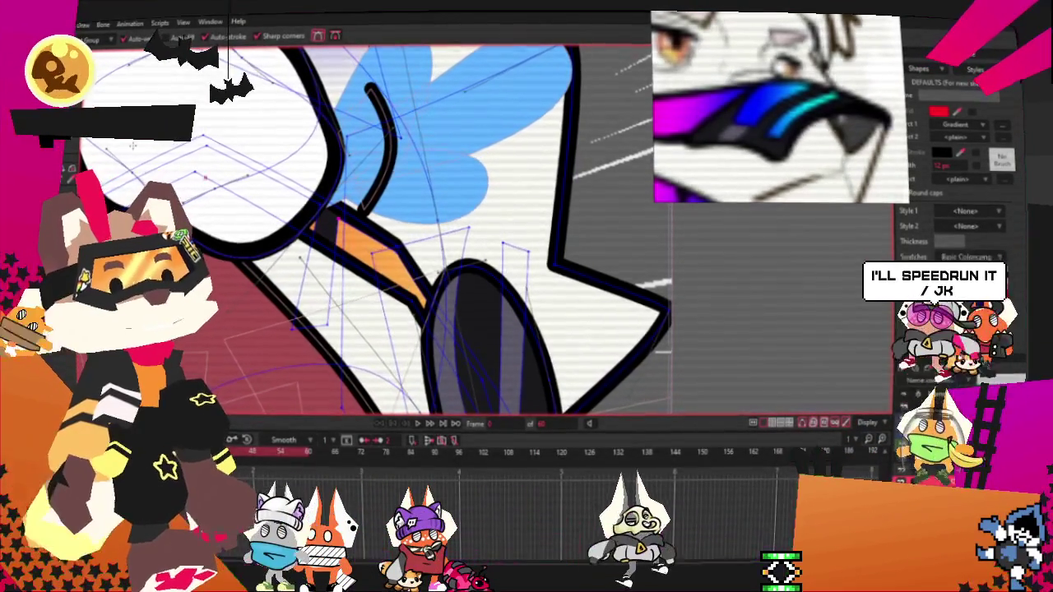
{"action": "scroll", "coordinate": [352, 216], "scroll_direction": "up", "scroll_amount": 2}
{"action": "scroll", "coordinate": [352, 215], "scroll_direction": "down", "scroll_amount": 2}
{"action": "scroll", "coordinate": [374, 227], "scroll_direction": "down", "scroll_amount": 3}
{"action": "scroll", "coordinate": [345, 197], "scroll_direction": "up", "scroll_amount": 1}
{"action": "scroll", "coordinate": [329, 181], "scroll_direction": "up", "scroll_amount": 1}
{"action": "scroll", "coordinate": [312, 171], "scroll_direction": "up", "scroll_amount": 1}
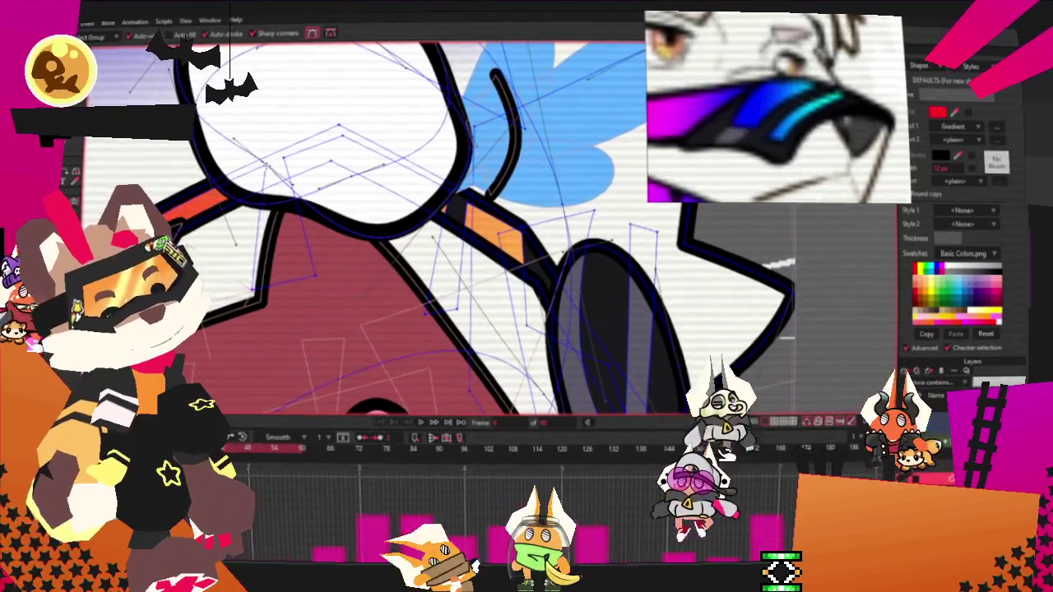
{"action": "scroll", "coordinate": [178, 204], "scroll_direction": "down", "scroll_amount": 3}
{"action": "scroll", "coordinate": [177, 204], "scroll_direction": "up", "scroll_amount": 3}
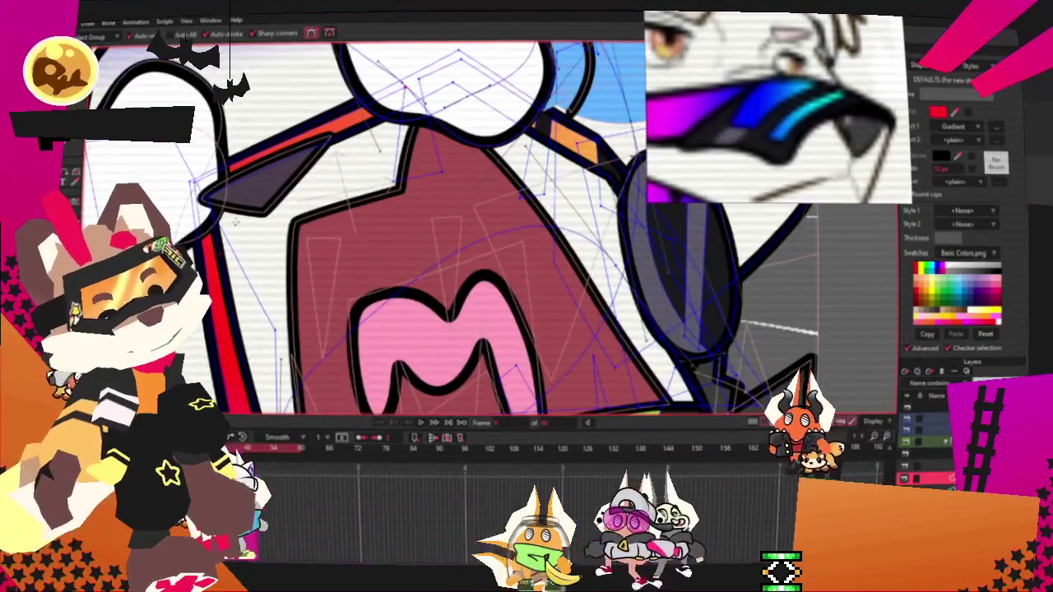
{"action": "scroll", "coordinate": [220, 251], "scroll_direction": "down", "scroll_amount": 3}
{"action": "scroll", "coordinate": [255, 261], "scroll_direction": "up", "scroll_amount": 4}
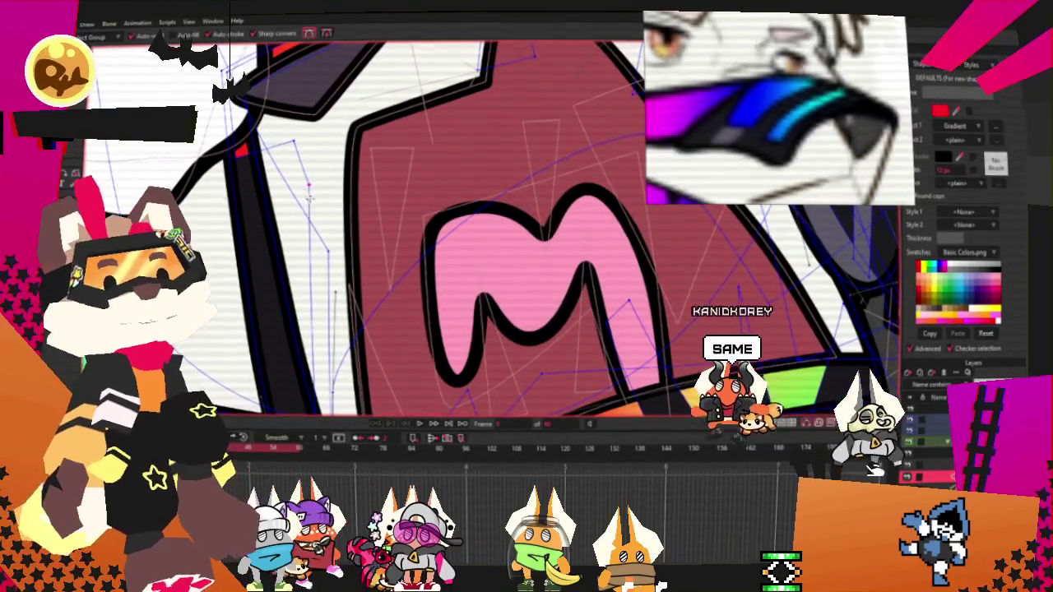
{"action": "left_click", "coordinate": [245, 195]}
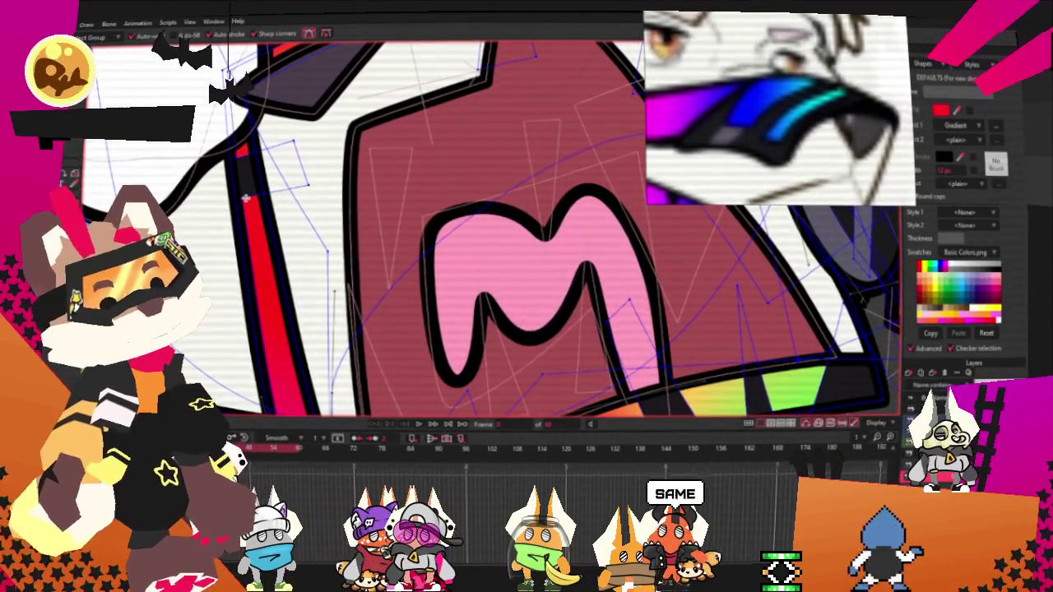
{"action": "scroll", "coordinate": [245, 197], "scroll_direction": "down", "scroll_amount": 3}
{"action": "scroll", "coordinate": [252, 241], "scroll_direction": "up", "scroll_amount": 3}
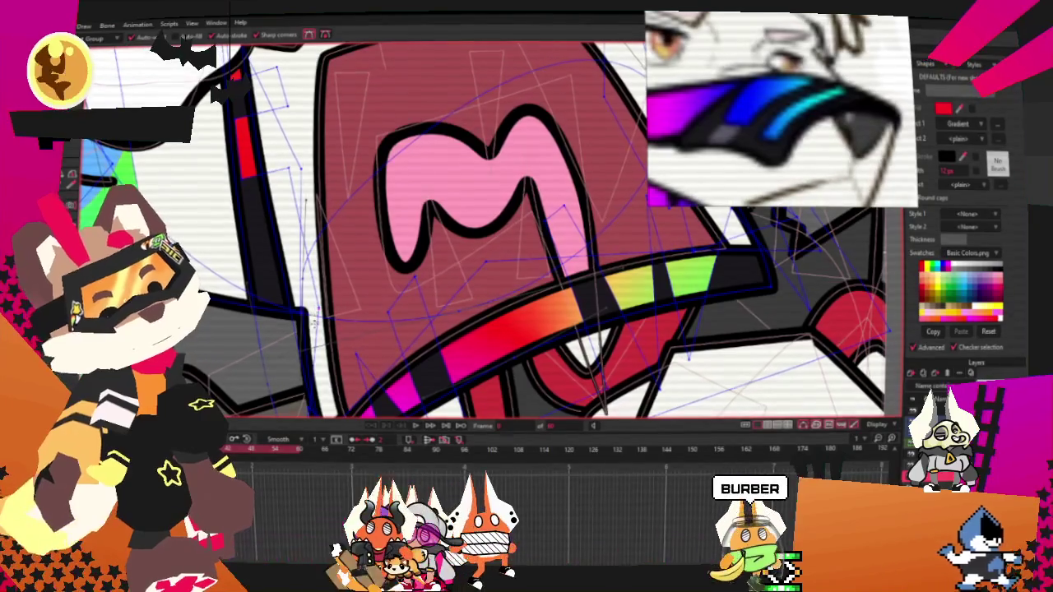
Step: Place a red-pink patch on the dark visor stripe
{"action": "key", "text": "t"}
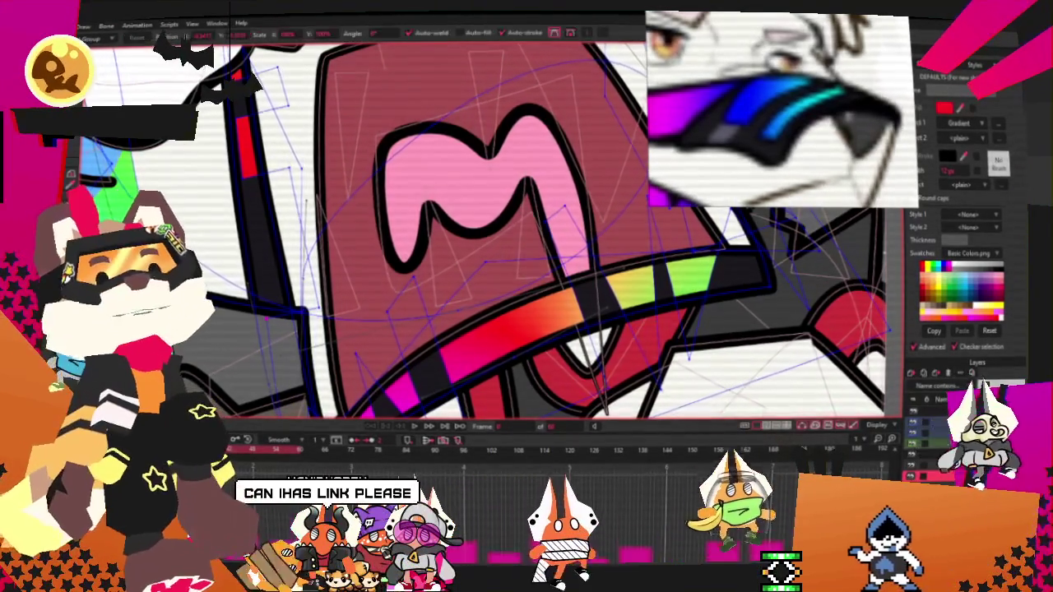
{"action": "left_click_drag", "start_coordinate": [268, 328], "coordinate": [260, 297]}
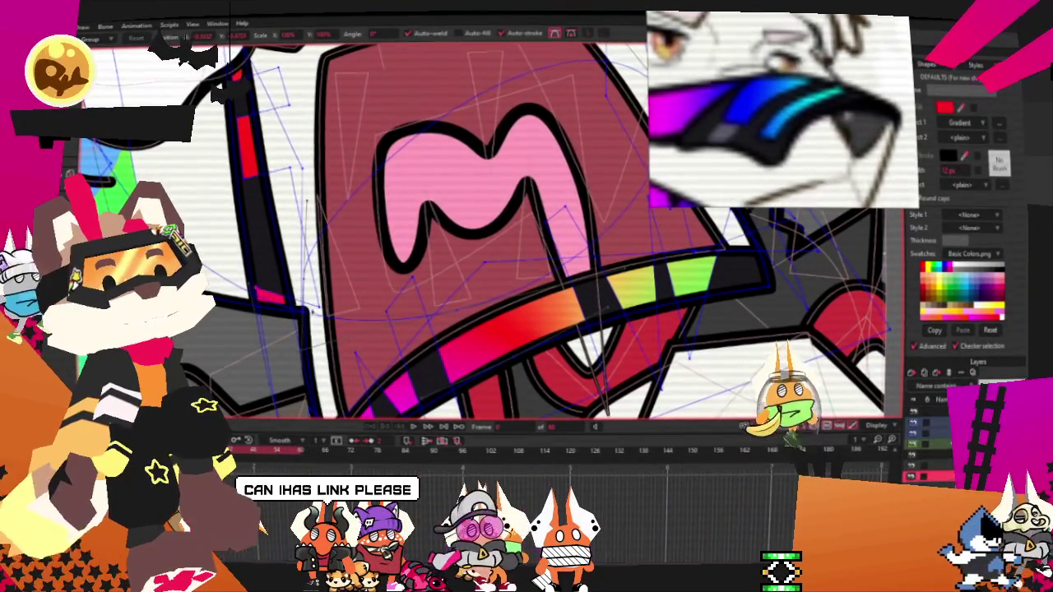
{"action": "scroll", "coordinate": [299, 276], "scroll_direction": "down", "scroll_amount": 5}
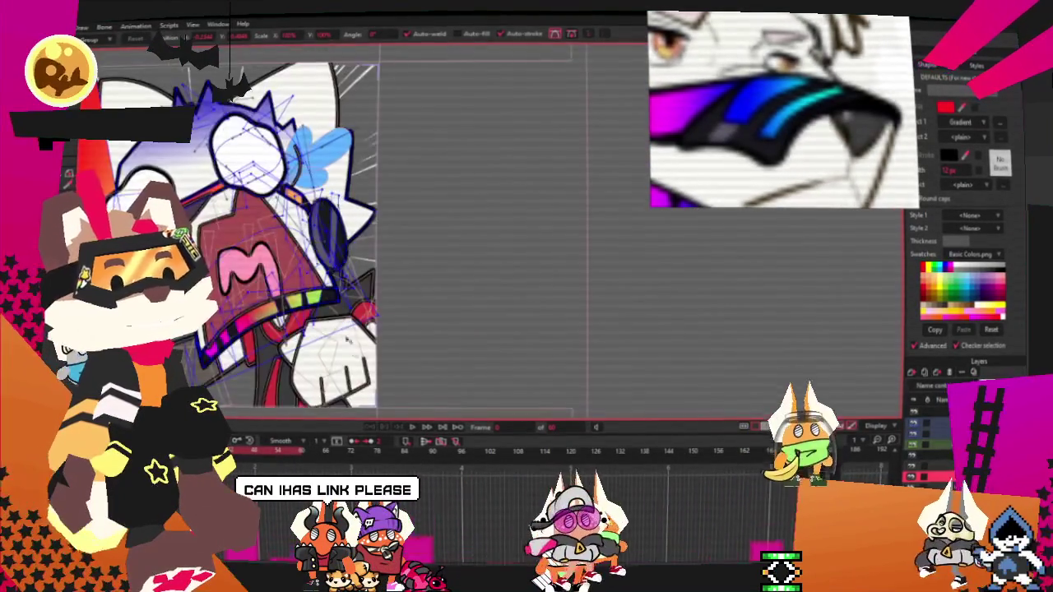
{"action": "scroll", "coordinate": [339, 313], "scroll_direction": "down", "scroll_amount": 3}
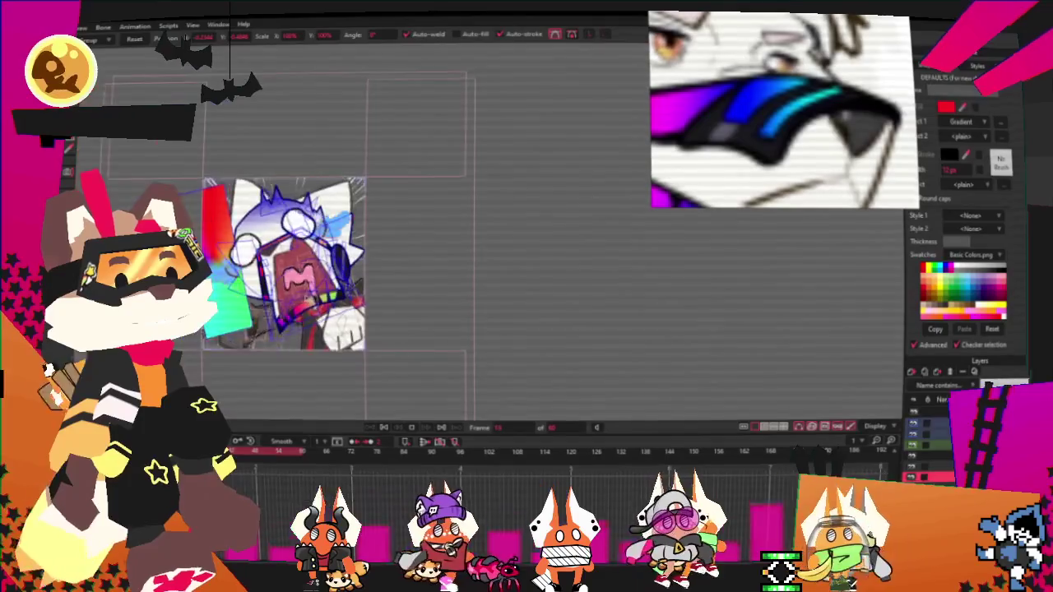
{"action": "scroll", "coordinate": [345, 353], "scroll_direction": "up", "scroll_amount": 2}
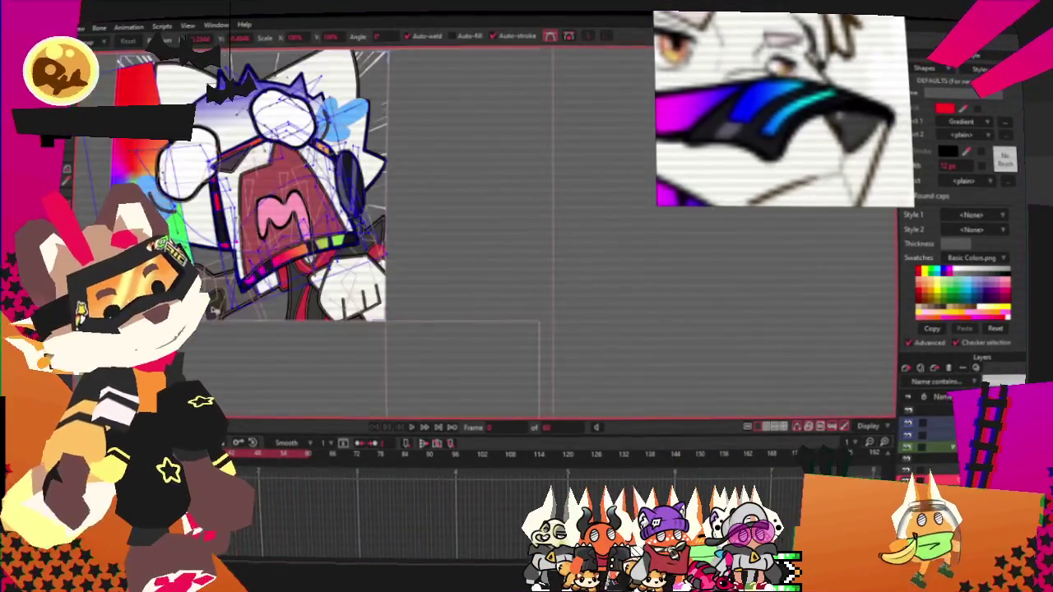
{"action": "scroll", "coordinate": [220, 290], "scroll_direction": "up", "scroll_amount": 5}
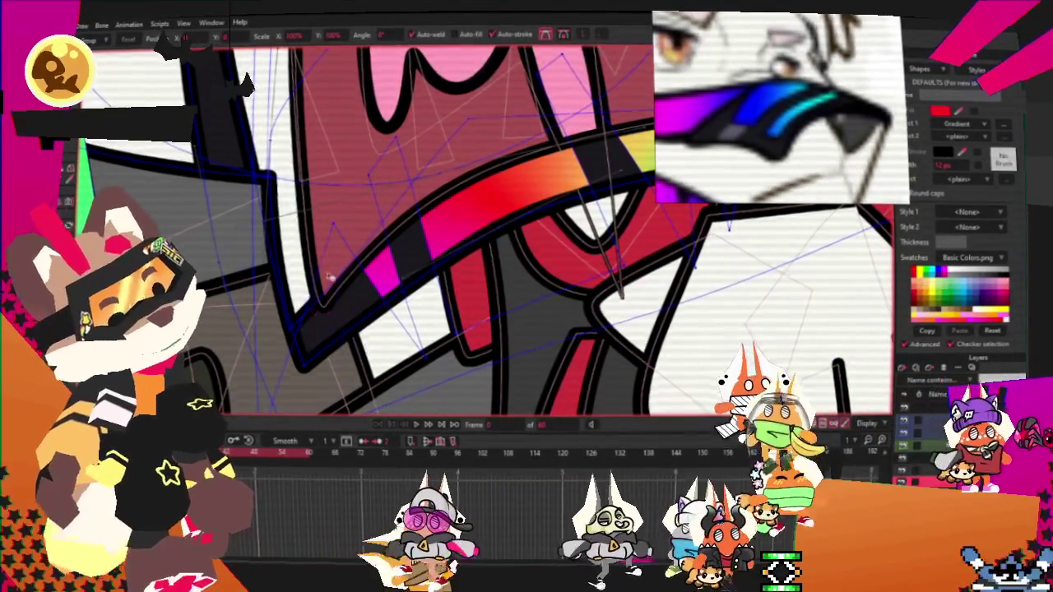
{"action": "scroll", "coordinate": [329, 284], "scroll_direction": "down", "scroll_amount": 3}
{"action": "scroll", "coordinate": [292, 209], "scroll_direction": "up", "scroll_amount": 2}
{"action": "scroll", "coordinate": [345, 239], "scroll_direction": "up", "scroll_amount": 1}
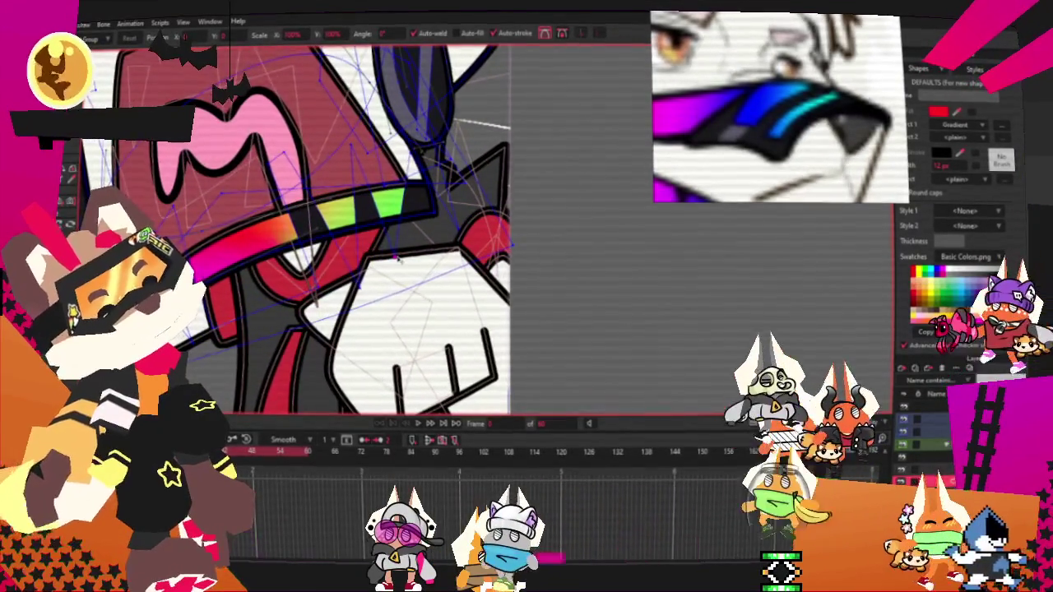
Step: Shift the rainbow gradient along the visor stripe into magenta, red-orange and lime-green segments
{"action": "left_click_drag", "start_coordinate": [399, 259], "coordinate": [385, 167]}
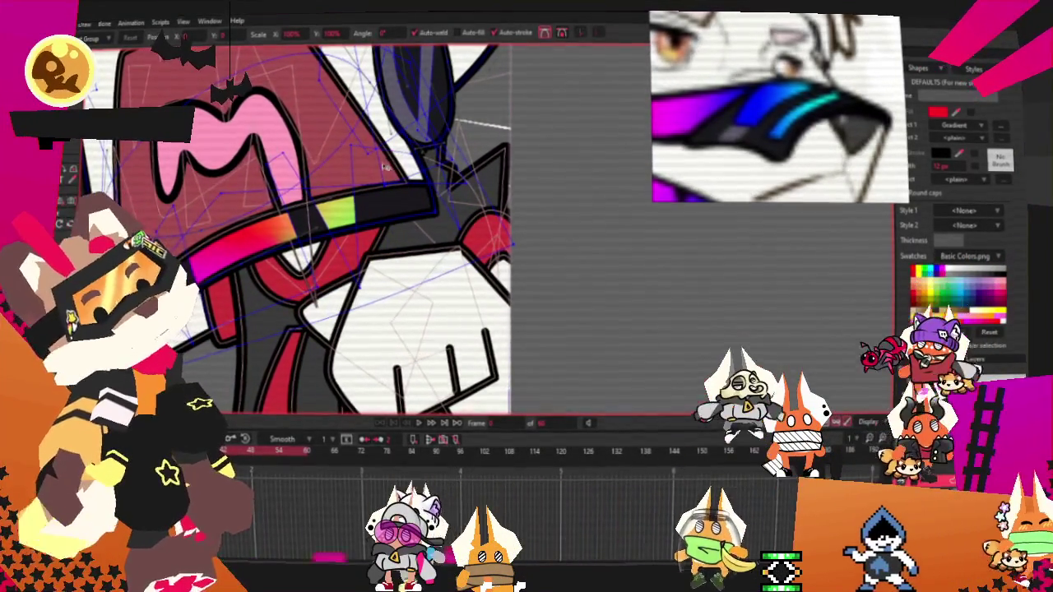
{"action": "scroll", "coordinate": [411, 296], "scroll_direction": "up", "scroll_amount": 1}
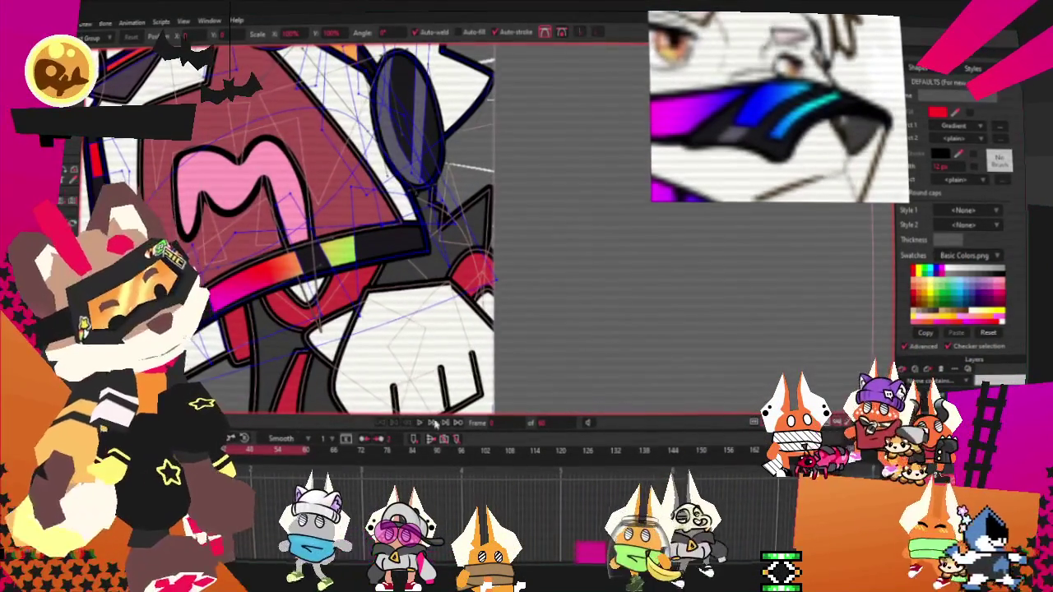
{"action": "scroll", "coordinate": [329, 231], "scroll_direction": "down", "scroll_amount": 2}
{"action": "scroll", "coordinate": [329, 230], "scroll_direction": "down", "scroll_amount": 2}
{"action": "scroll", "coordinate": [329, 230], "scroll_direction": "up", "scroll_amount": 2}
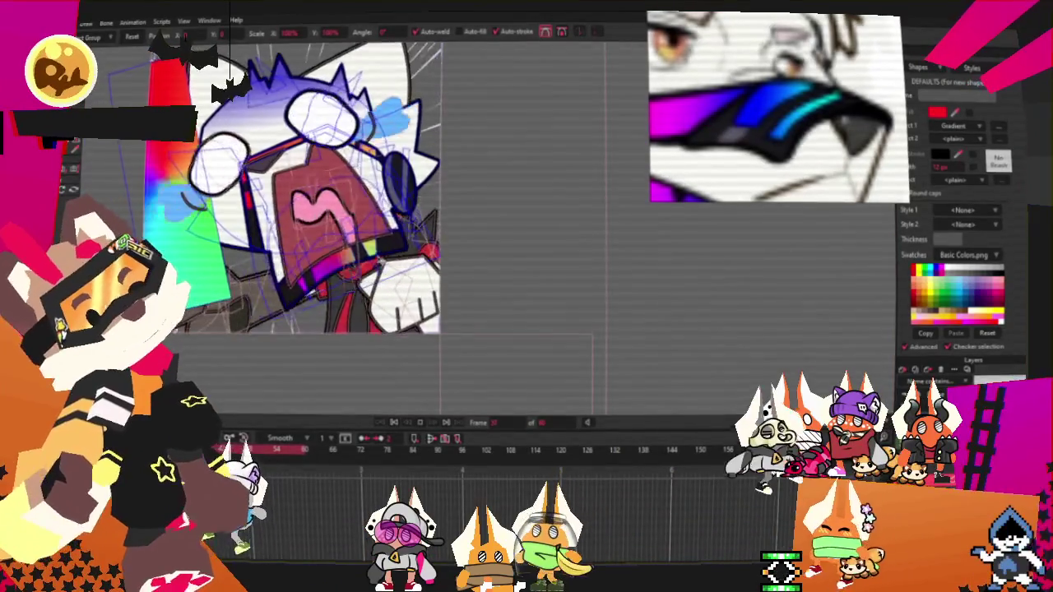
{"action": "scroll", "coordinate": [485, 169], "scroll_direction": "up", "scroll_amount": 1}
{"action": "scroll", "coordinate": [485, 169], "scroll_direction": "up", "scroll_amount": 3}
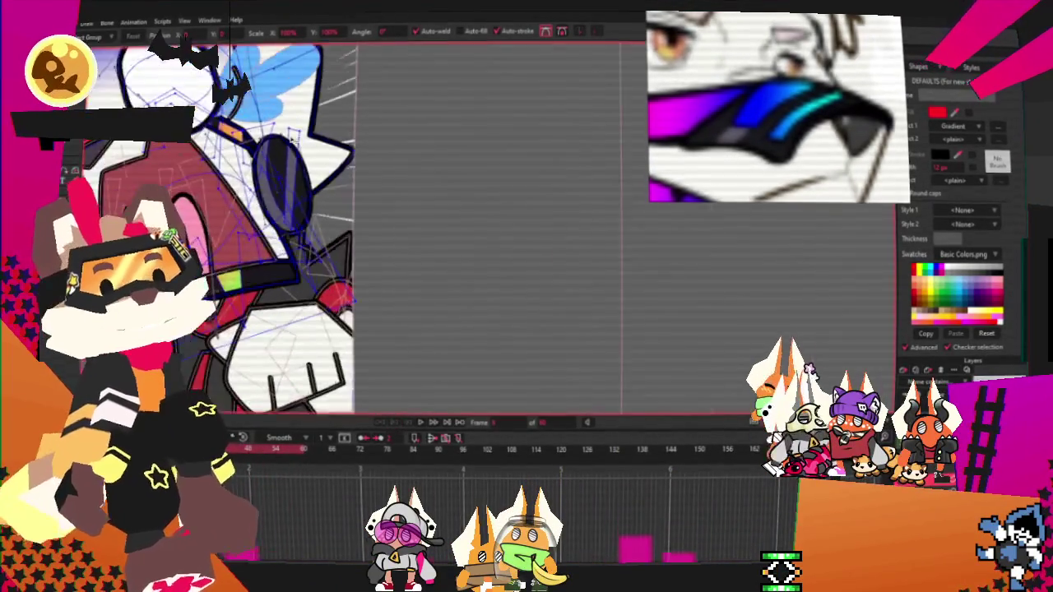
{"action": "scroll", "coordinate": [243, 236], "scroll_direction": "up", "scroll_amount": 1}
Step: Zoom around the recoloured visor stripe to inspect it, ending on the Select Points tool
{"action": "key", "text": "a"}
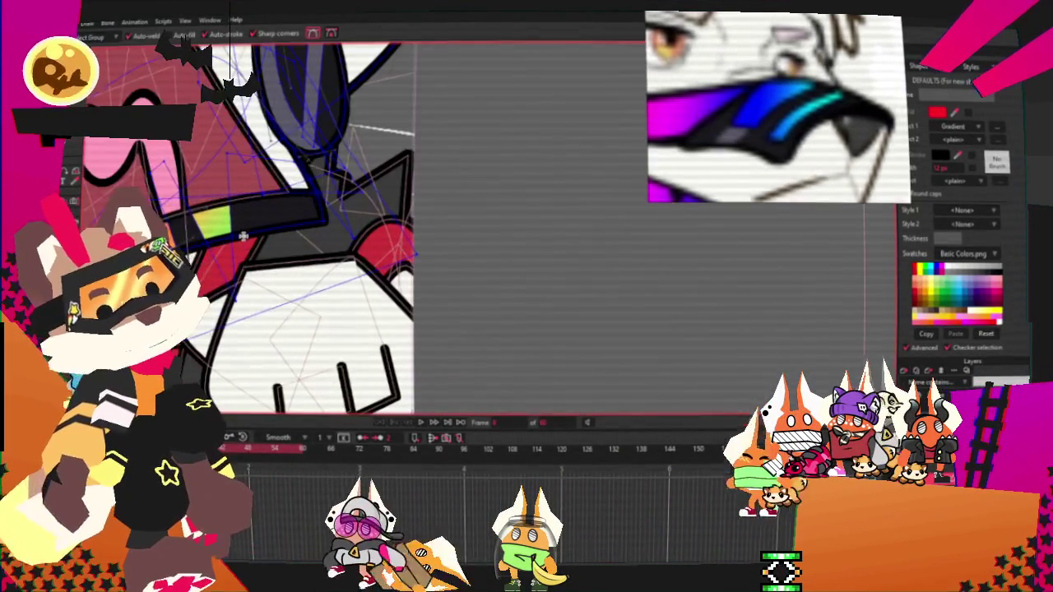
{"action": "scroll", "coordinate": [403, 199], "scroll_direction": "down", "scroll_amount": 1}
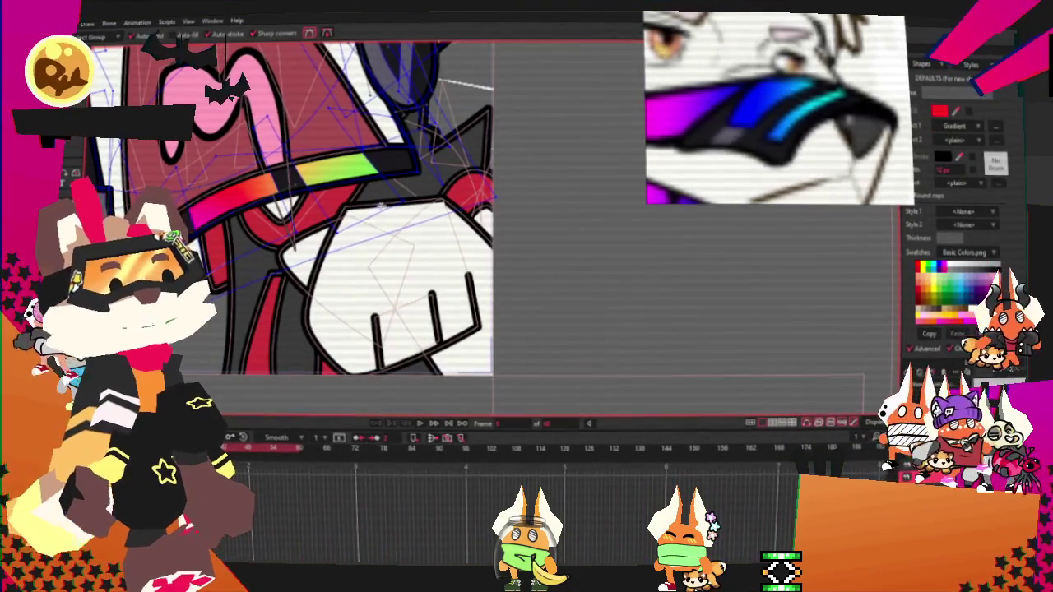
{"action": "scroll", "coordinate": [346, 205], "scroll_direction": "down", "scroll_amount": 5}
{"action": "scroll", "coordinate": [370, 214], "scroll_direction": "up", "scroll_amount": 2}
{"action": "scroll", "coordinate": [370, 214], "scroll_direction": "up", "scroll_amount": 2}
{"action": "scroll", "coordinate": [370, 213], "scroll_direction": "up", "scroll_amount": 2}
{"action": "scroll", "coordinate": [371, 214], "scroll_direction": "up", "scroll_amount": 2}
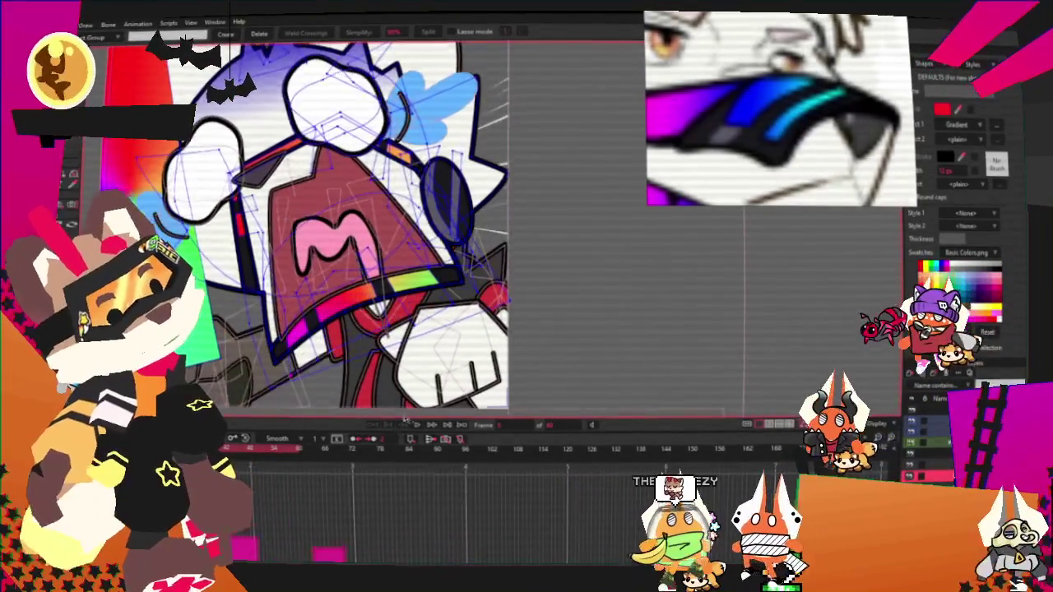
{"action": "scroll", "coordinate": [393, 426], "scroll_direction": "up", "scroll_amount": 2}
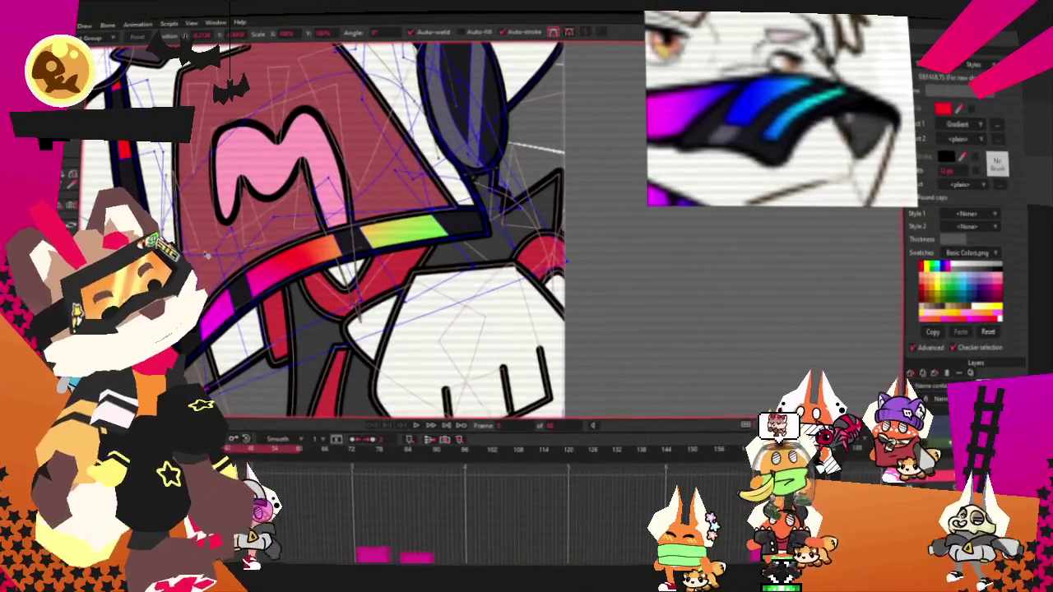
{"action": "scroll", "coordinate": [206, 263], "scroll_direction": "up", "scroll_amount": 2}
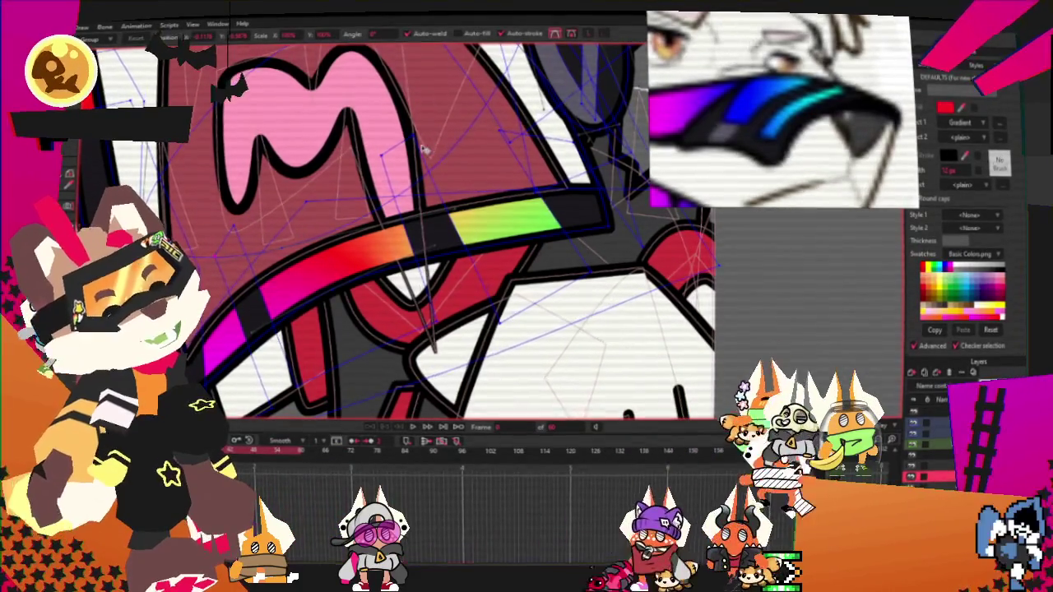
{"action": "scroll", "coordinate": [412, 247], "scroll_direction": "down", "scroll_amount": 3}
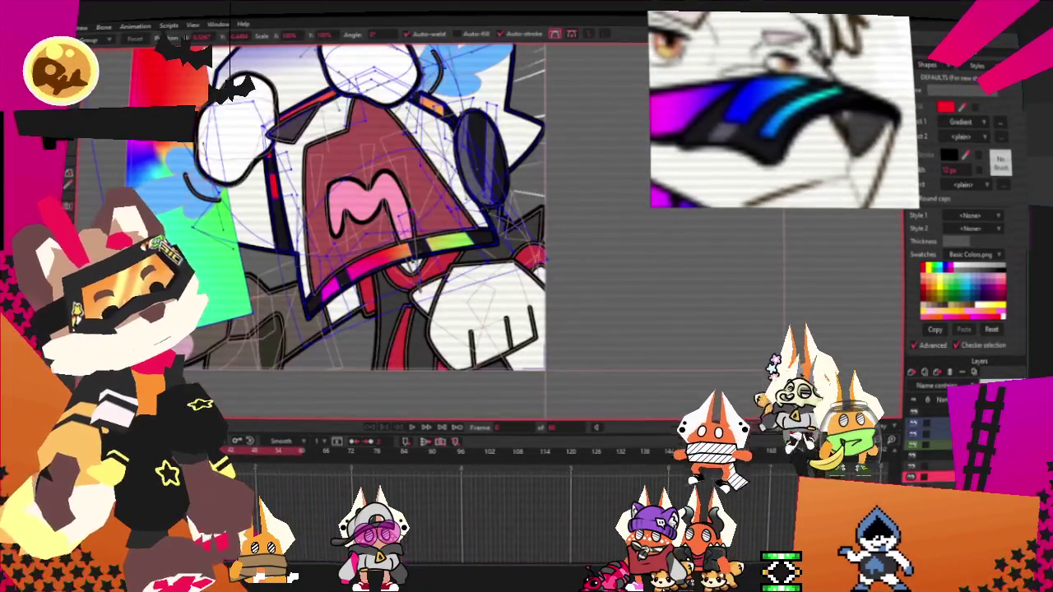
{"action": "scroll", "coordinate": [320, 187], "scroll_direction": "up", "scroll_amount": 3}
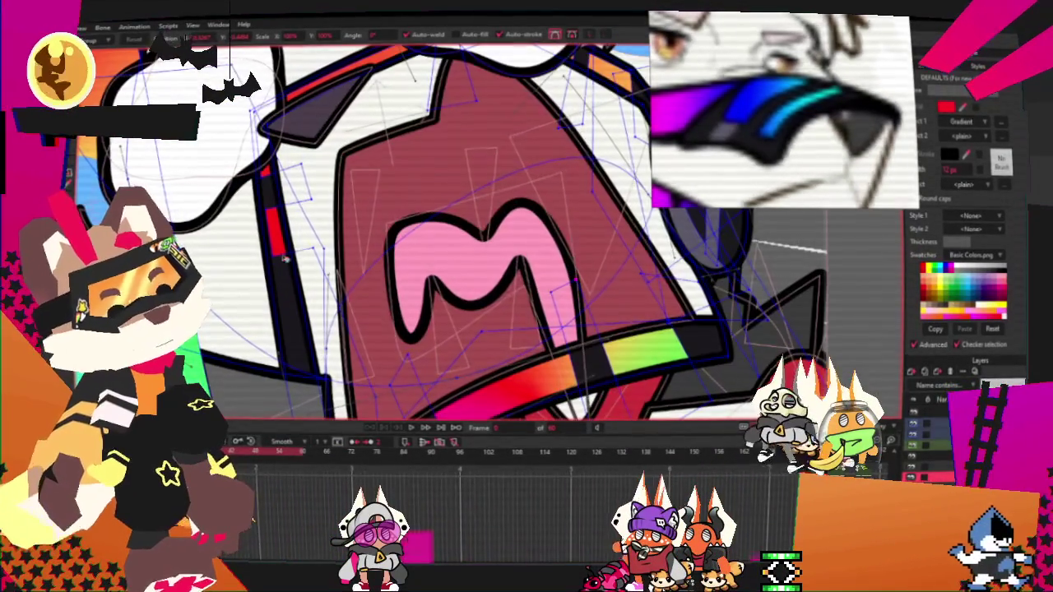
{"action": "scroll", "coordinate": [301, 259], "scroll_direction": "down", "scroll_amount": 1}
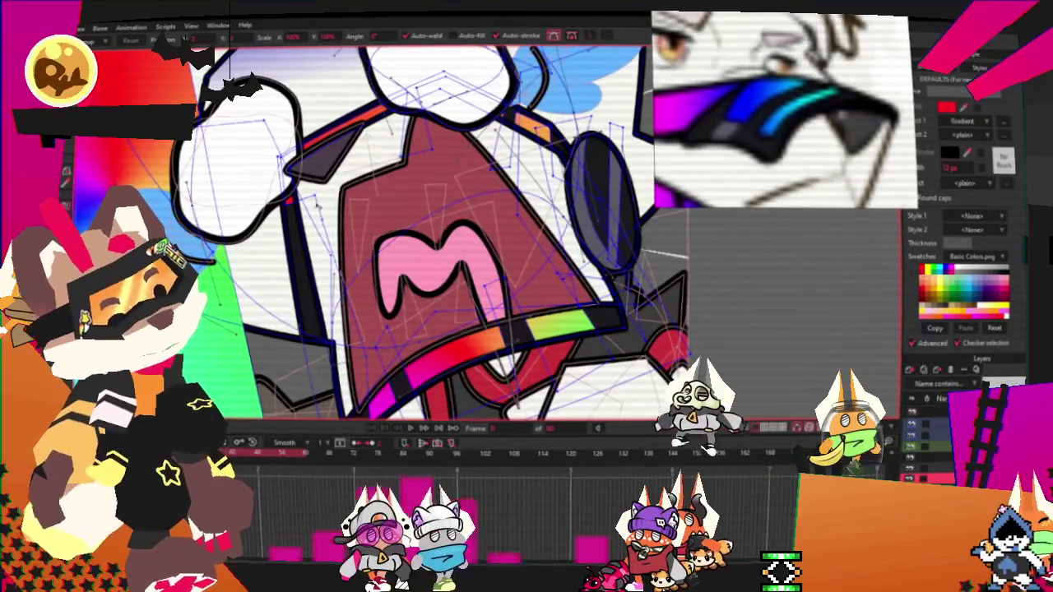
{"action": "scroll", "coordinate": [330, 222], "scroll_direction": "up", "scroll_amount": 2}
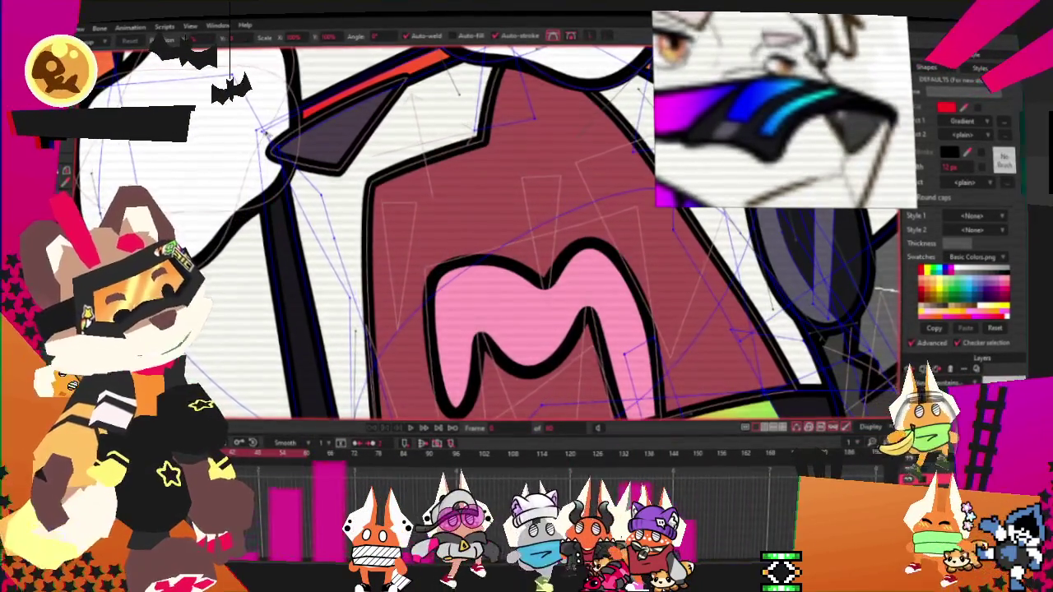
{"action": "scroll", "coordinate": [247, 132], "scroll_direction": "down", "scroll_amount": 2}
{"action": "scroll", "coordinate": [266, 182], "scroll_direction": "down", "scroll_amount": 3}
{"action": "scroll", "coordinate": [266, 183], "scroll_direction": "up", "scroll_amount": 2}
{"action": "scroll", "coordinate": [265, 182], "scroll_direction": "down", "scroll_amount": 2}
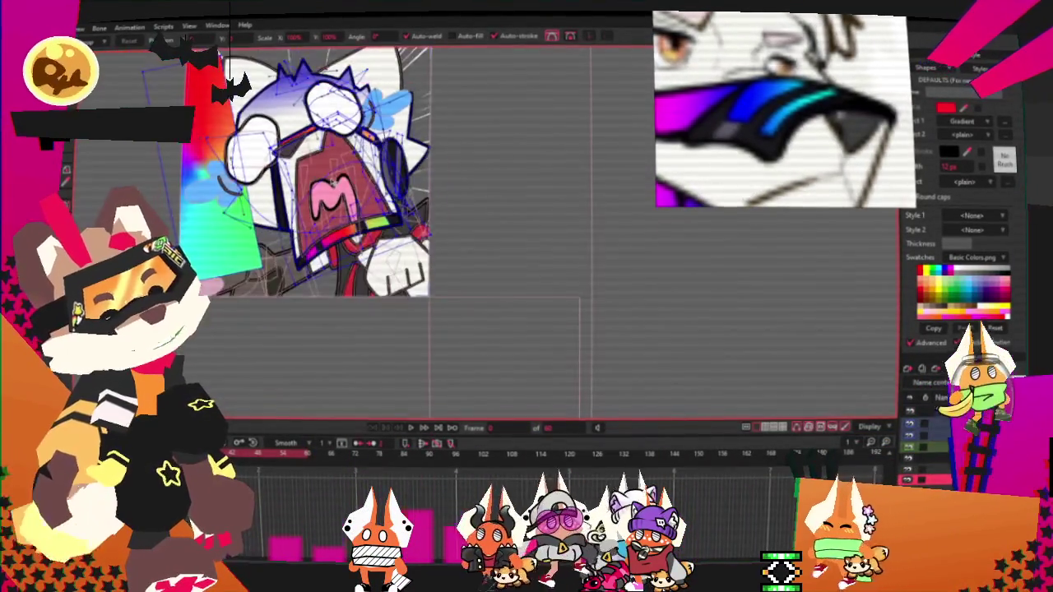
{"action": "scroll", "coordinate": [266, 182], "scroll_direction": "up", "scroll_amount": 2}
{"action": "scroll", "coordinate": [267, 185], "scroll_direction": "down", "scroll_amount": 2}
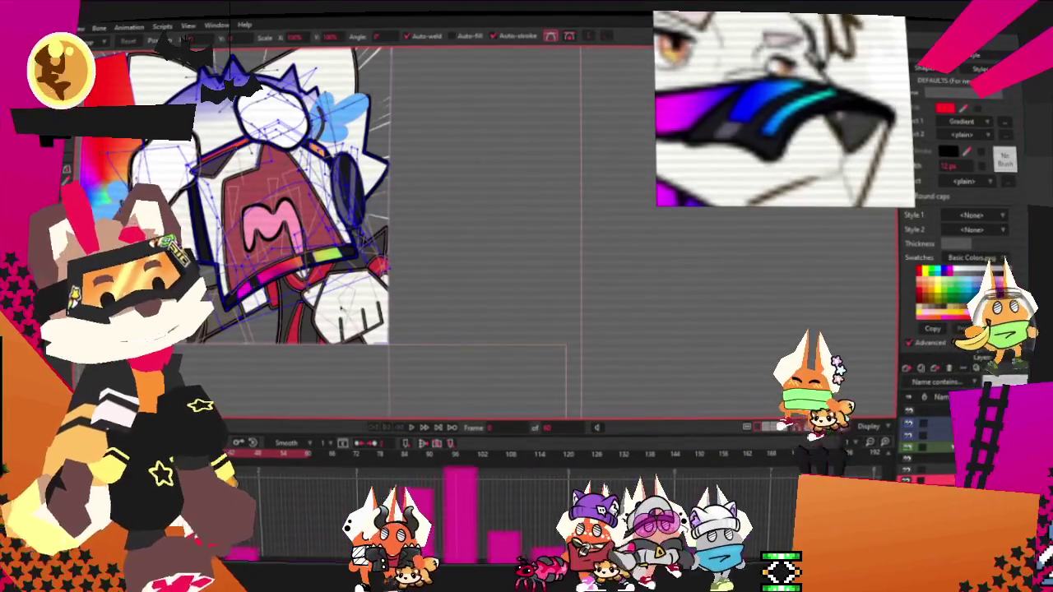
{"action": "key", "text": "g"}
{"action": "scroll", "coordinate": [288, 247], "scroll_direction": "up", "scroll_amount": 2}
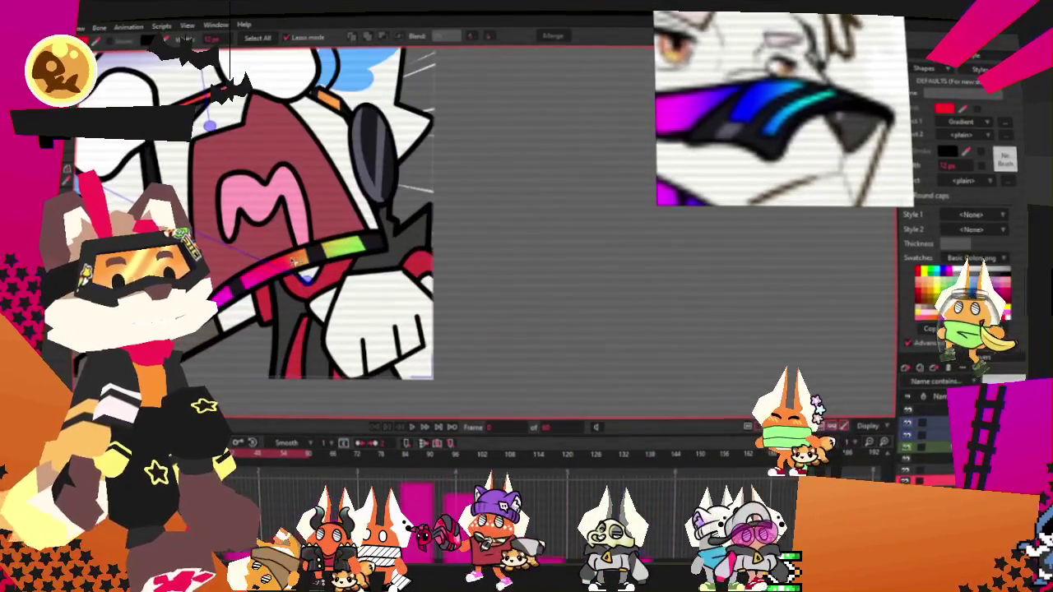
Step: Move to a later frame on the timeline, then step back one frame
{"action": "scroll", "coordinate": [296, 260], "scroll_direction": "down", "scroll_amount": 3}
{"action": "scroll", "coordinate": [279, 247], "scroll_direction": "up", "scroll_amount": 1}
{"action": "scroll", "coordinate": [261, 236], "scroll_direction": "down", "scroll_amount": 2}
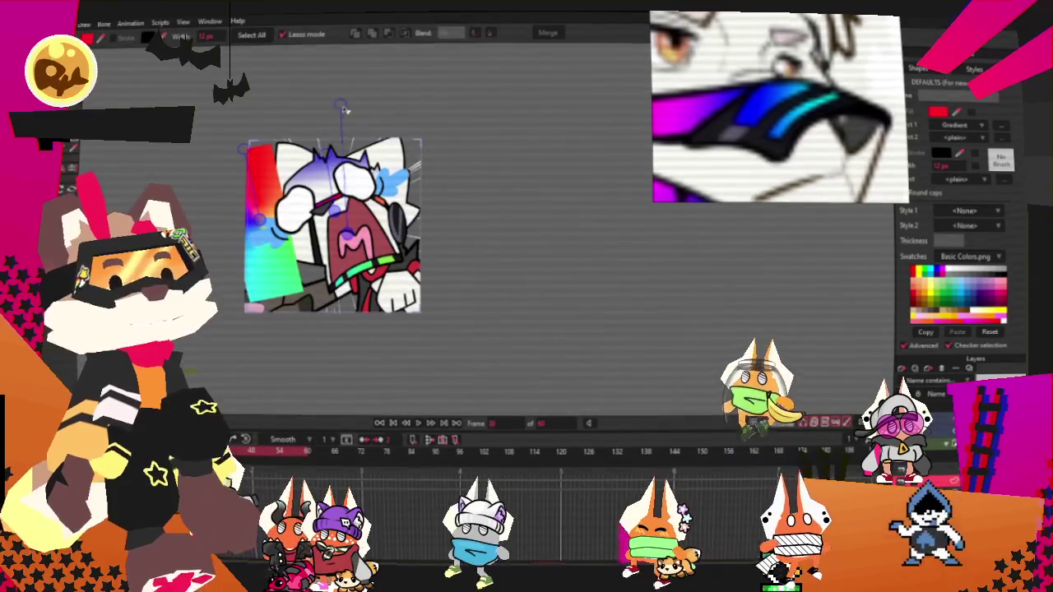
{"action": "left_click", "coordinate": [320, 497]}
{"action": "key", "text": "comma"}
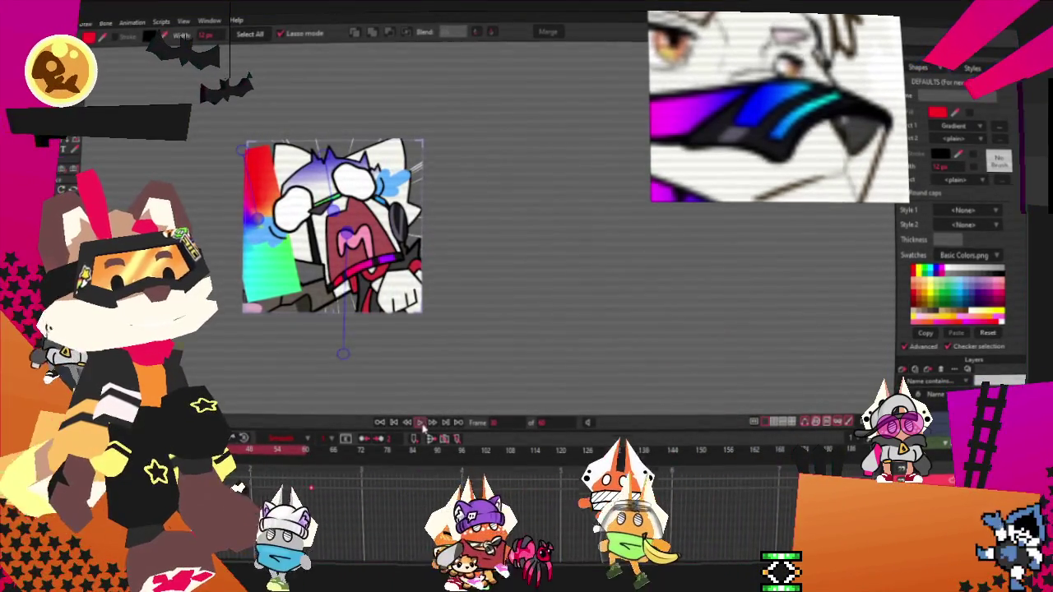
Step: Swing the mask bone so the visor stripe turns lime green, checking the previous frame
{"action": "scroll", "coordinate": [355, 222], "scroll_direction": "up", "scroll_amount": 2}
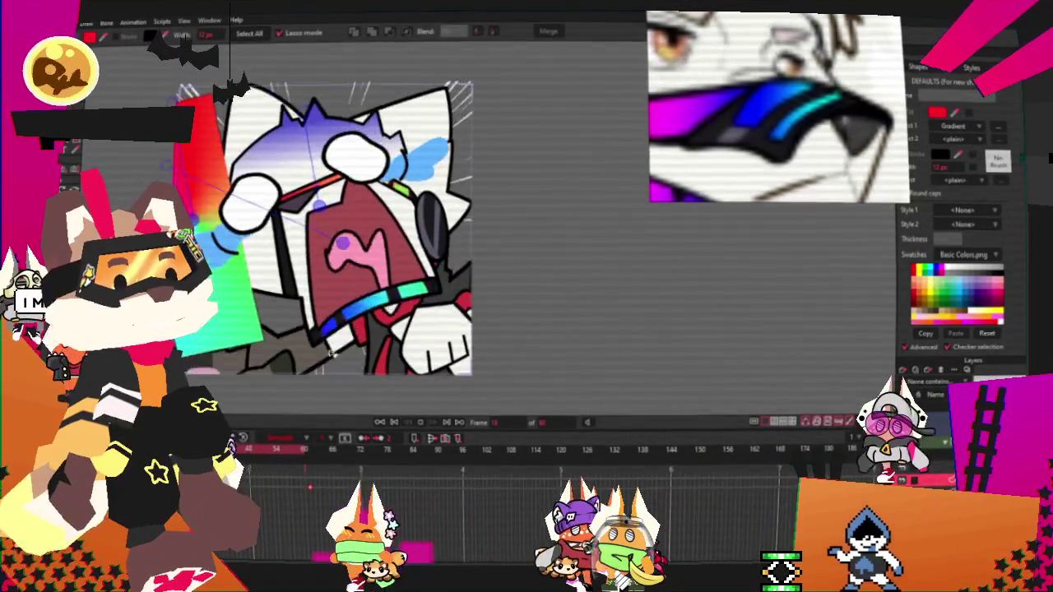
{"action": "left_click_drag", "start_coordinate": [551, 269], "coordinate": [442, 48]}
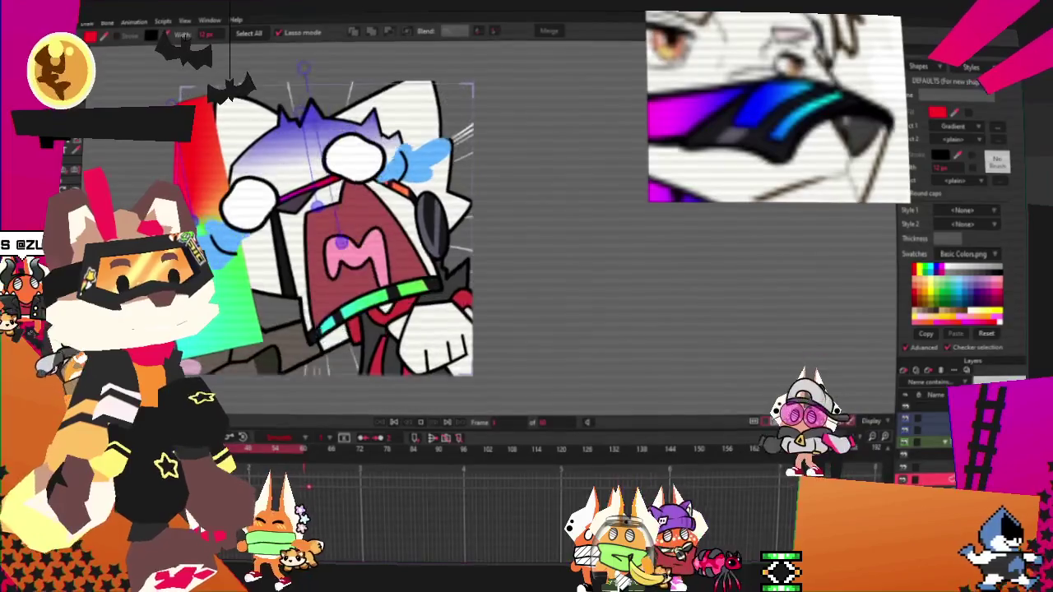
{"action": "key", "text": "comma"}
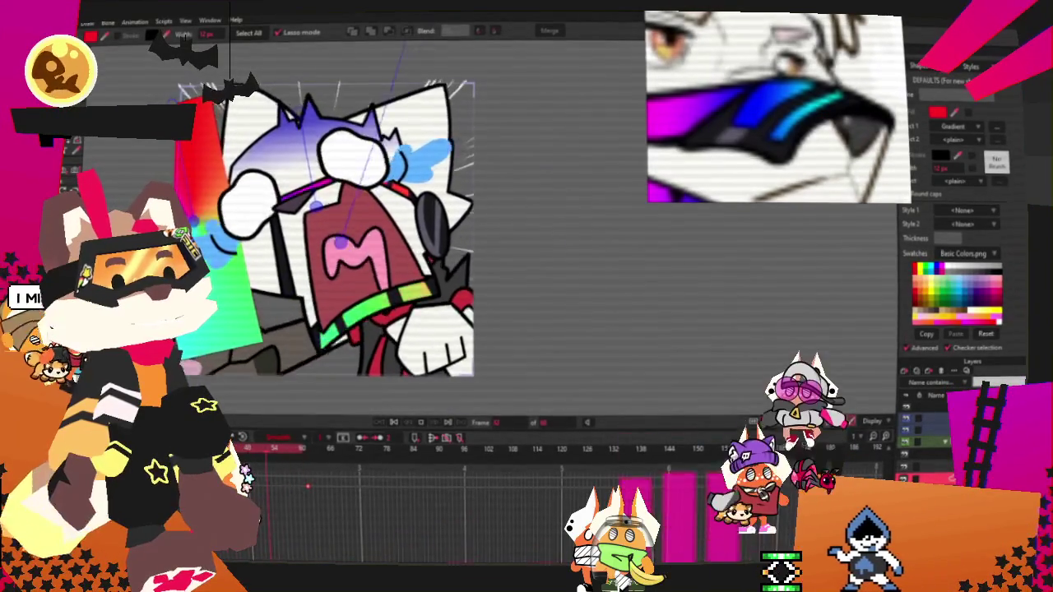
{"action": "scroll", "coordinate": [344, 299], "scroll_direction": "down", "scroll_amount": 1}
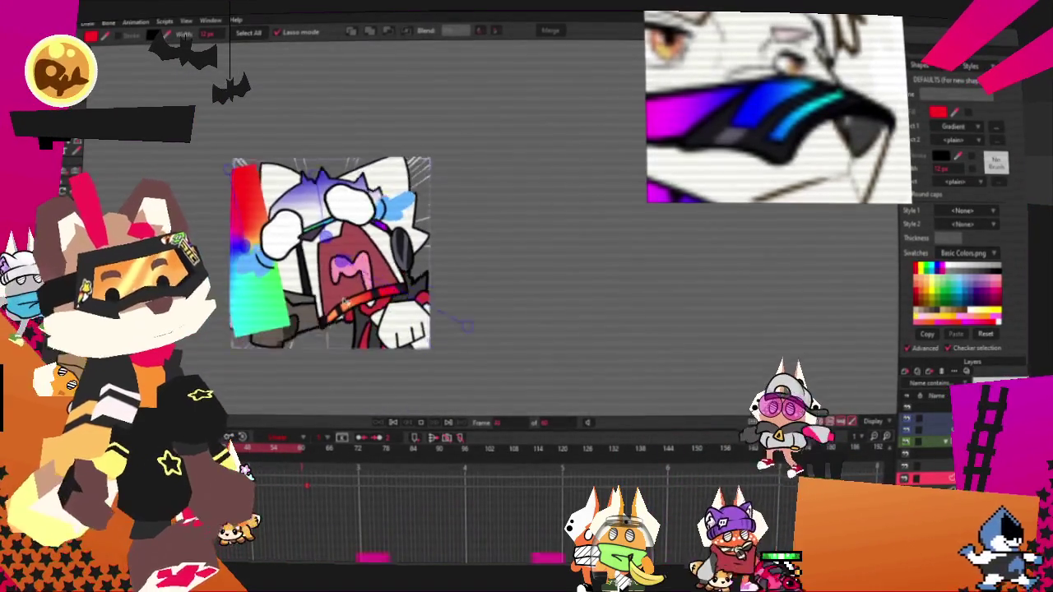
{"action": "scroll", "coordinate": [349, 284], "scroll_direction": "up", "scroll_amount": 1}
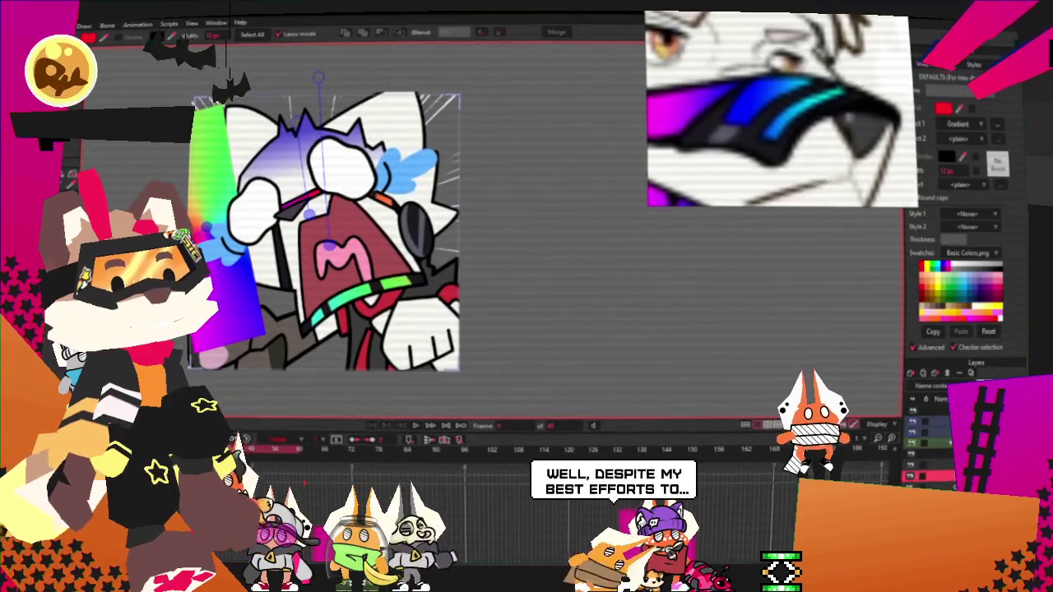
{"action": "key", "text": "alt+f"}
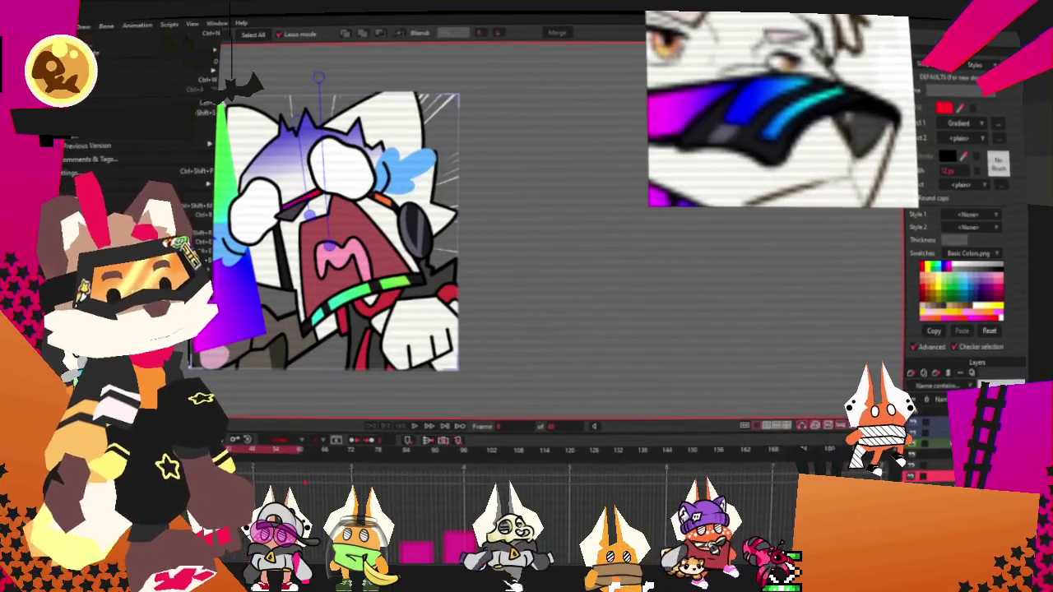
{"action": "left_click", "coordinate": [93, 217]}
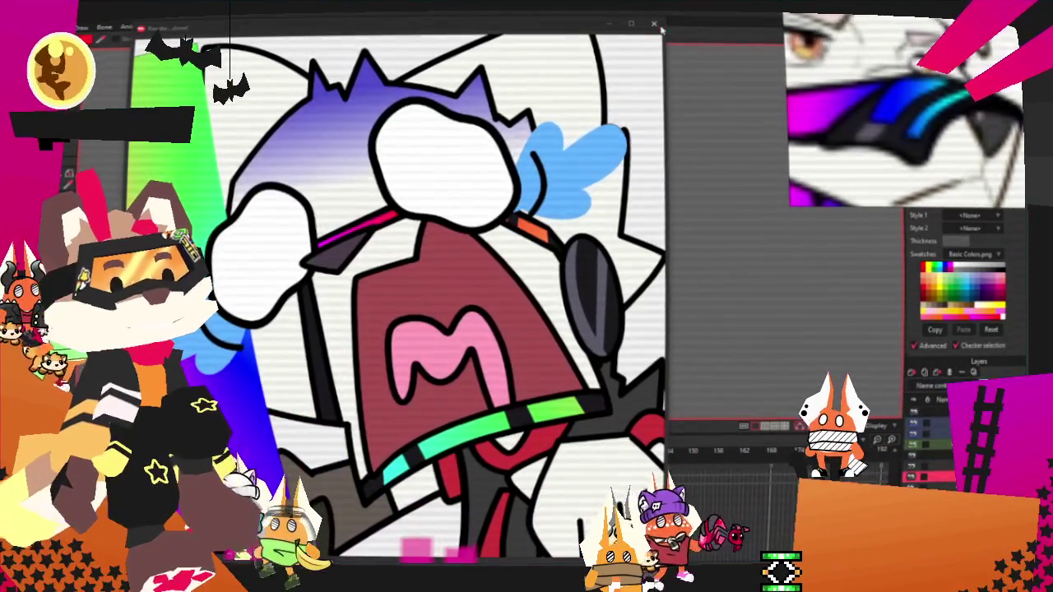
{"action": "left_click", "coordinate": [630, 23]}
{"action": "key", "text": "g"}
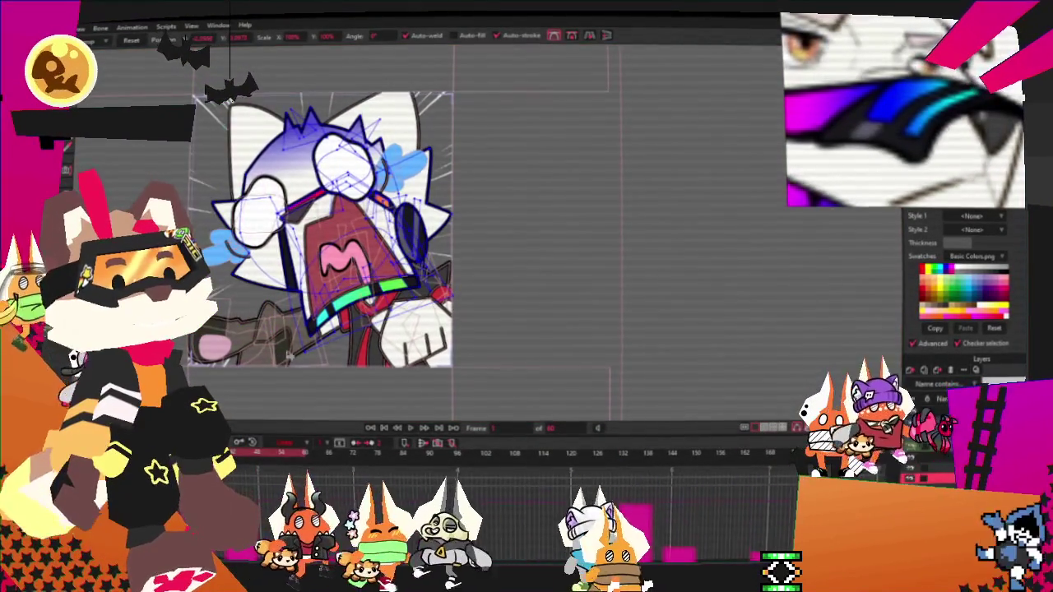
{"action": "left_click", "coordinate": [80, 28]}
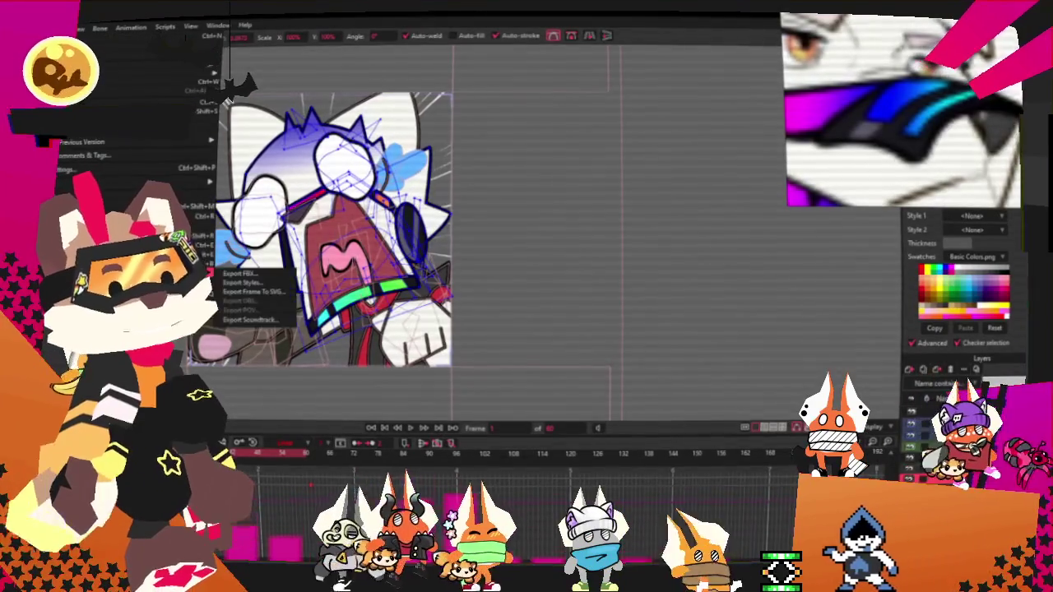
{"action": "key", "text": "Escape"}
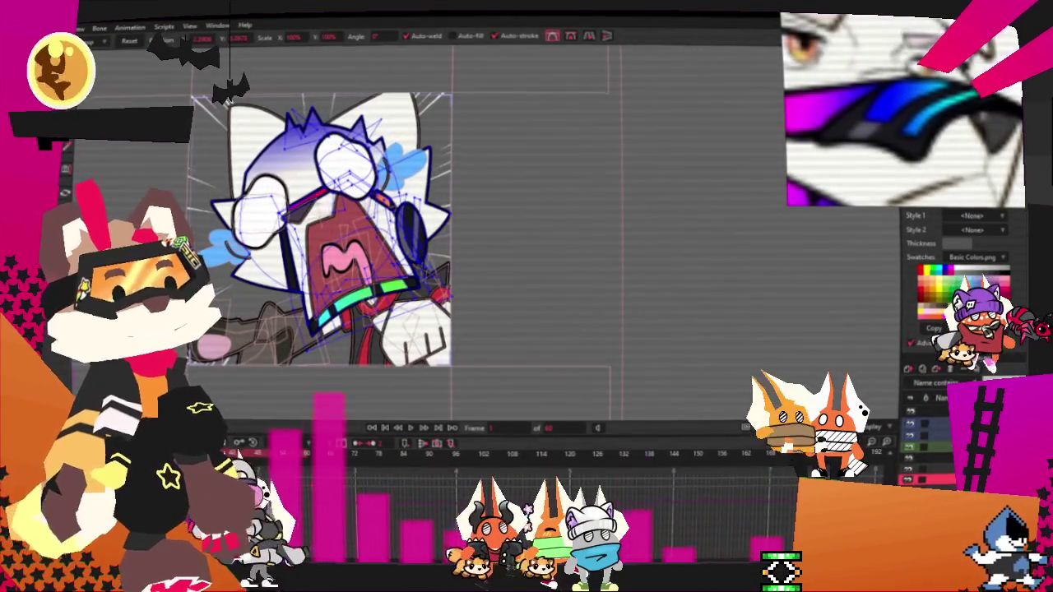